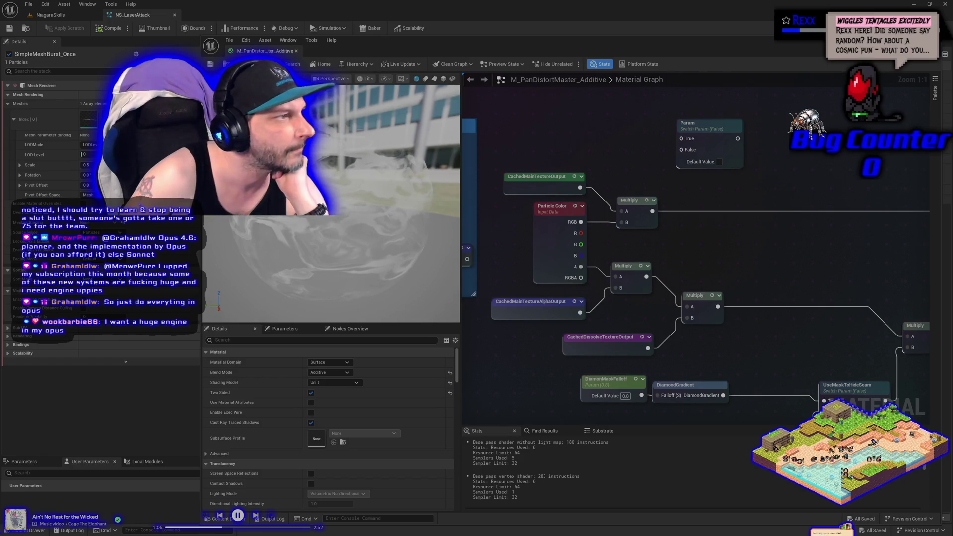
Shrink the chat window to uncover the editor and select the message about a huge engine.
{"action": "key", "text": "alt+Tab"}
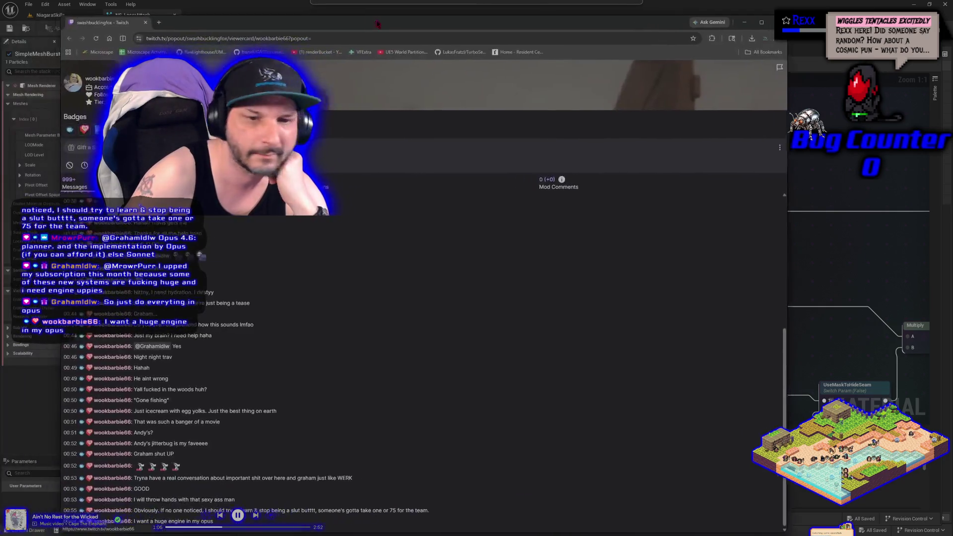
{"action": "left_click_drag", "start_coordinate": [348, 525], "coordinate": [329, 366]}
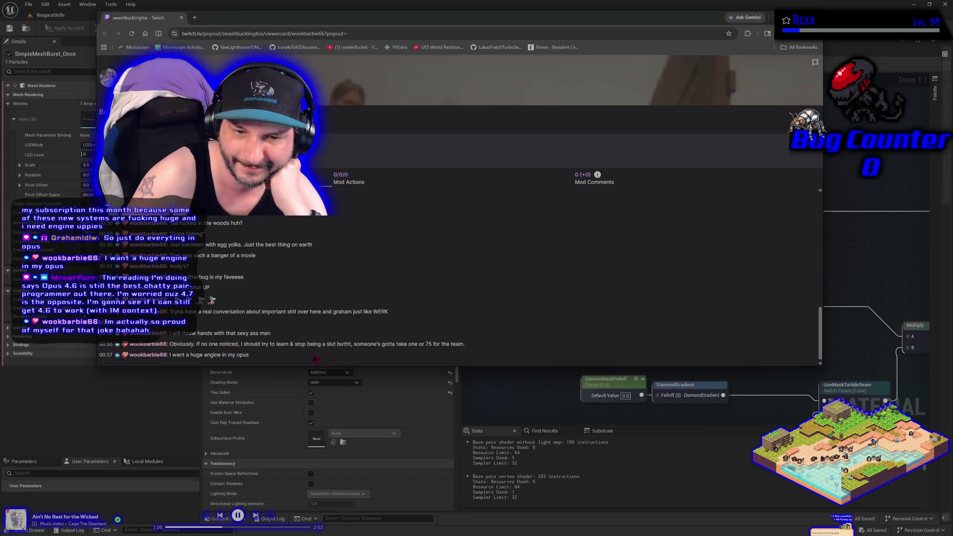
{"action": "left_click_drag", "start_coordinate": [263, 358], "coordinate": [169, 356]}
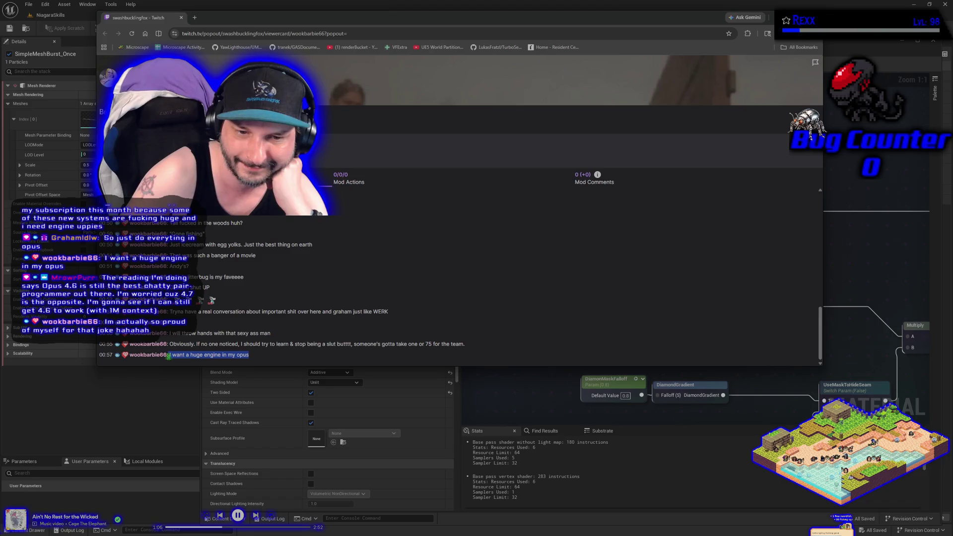
{"action": "key", "text": "alt+Tab"}
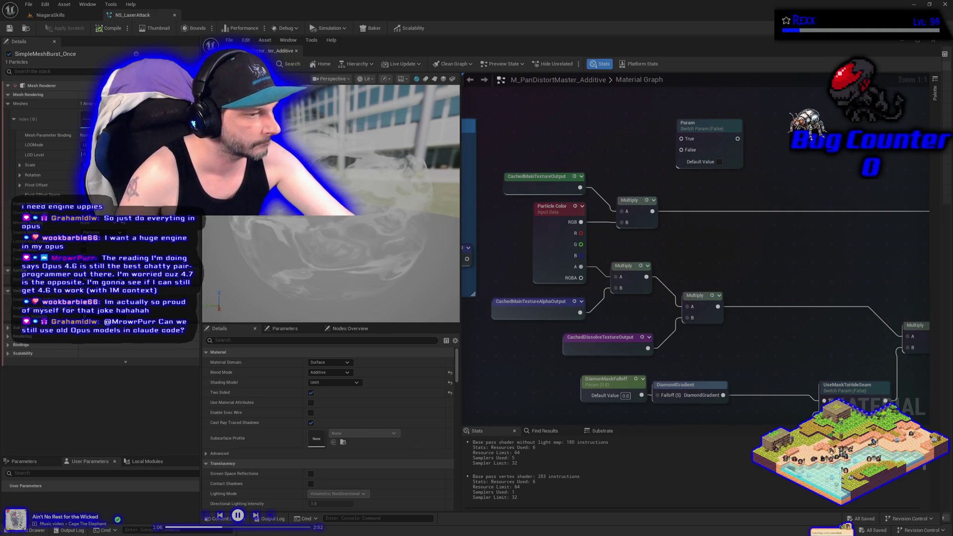
Search Google for 'stream deck not showing as obs source' and read the expanded AI overview.
{"action": "key", "text": "super+1"}
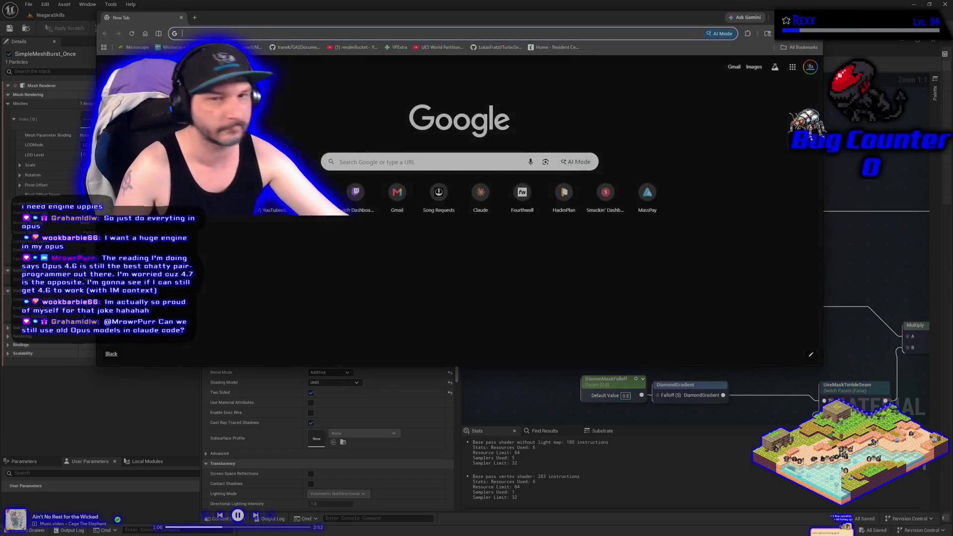
{"action": "type", "text": "stream deck not showin"}
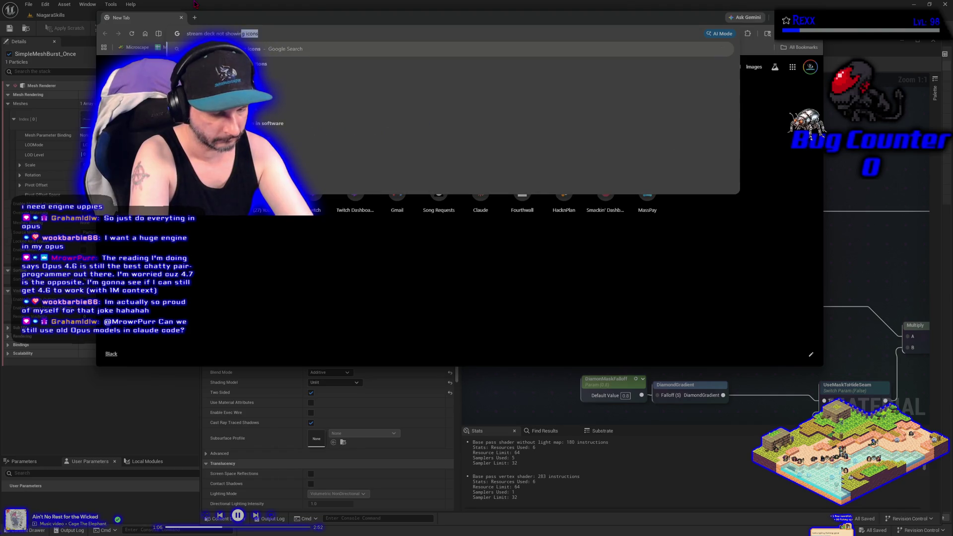
{"action": "type", "text": "g as obs source"}
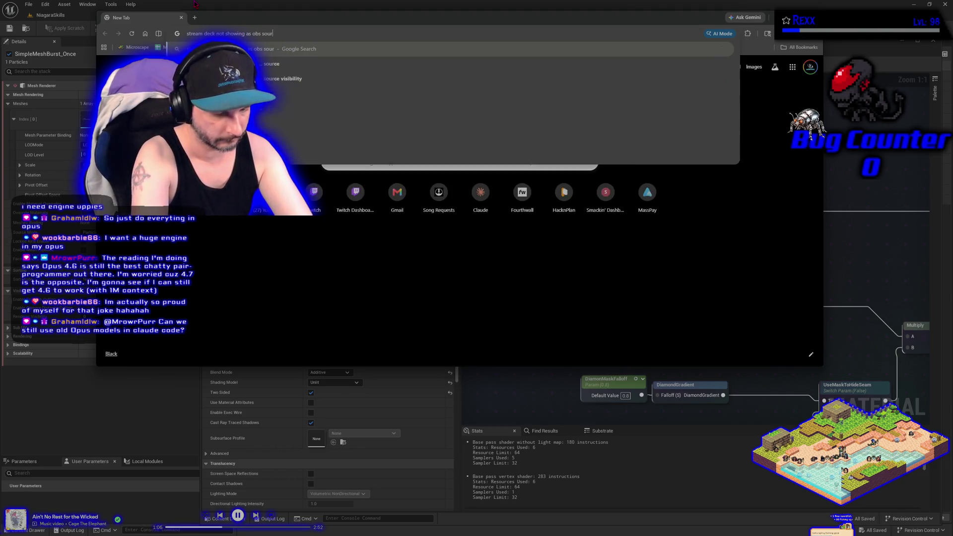
{"action": "key", "text": "Return"}
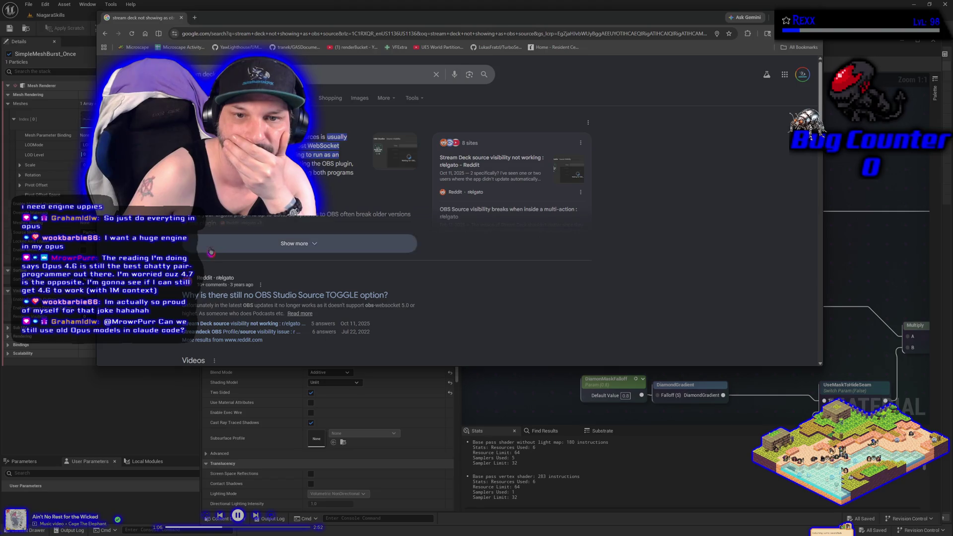
{"action": "left_click", "coordinate": [295, 244]}
{"action": "scroll", "coordinate": [294, 243], "scroll_direction": "down", "scroll_amount": 2}
{"action": "scroll", "coordinate": [294, 244], "scroll_direction": "down", "scroll_amount": 1}
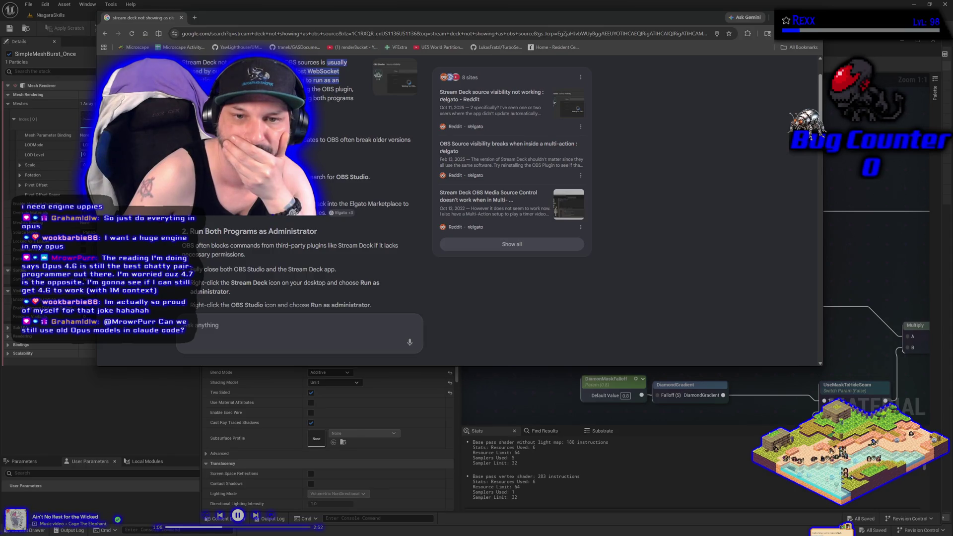
{"action": "scroll", "coordinate": [294, 244], "scroll_direction": "down", "scroll_amount": 5}
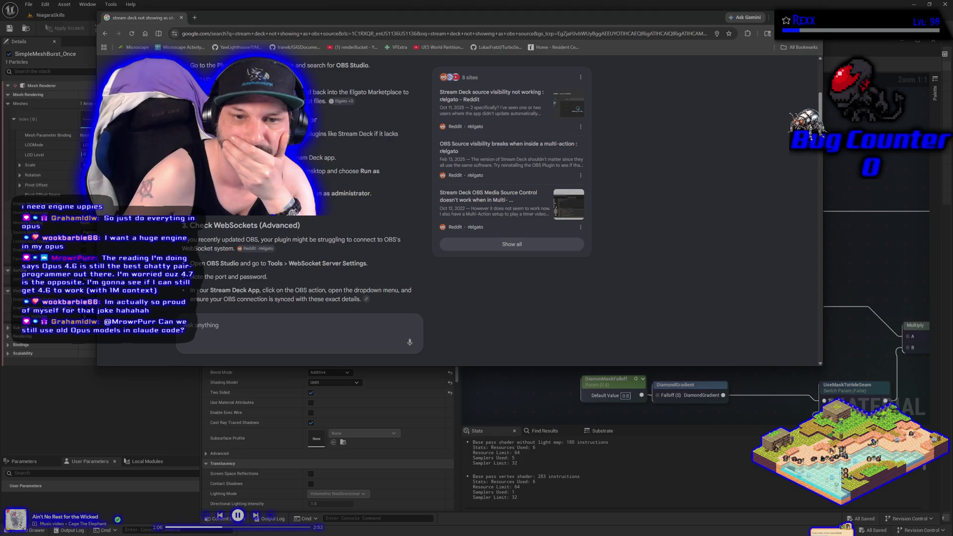
{"action": "left_click", "coordinate": [181, 17]}
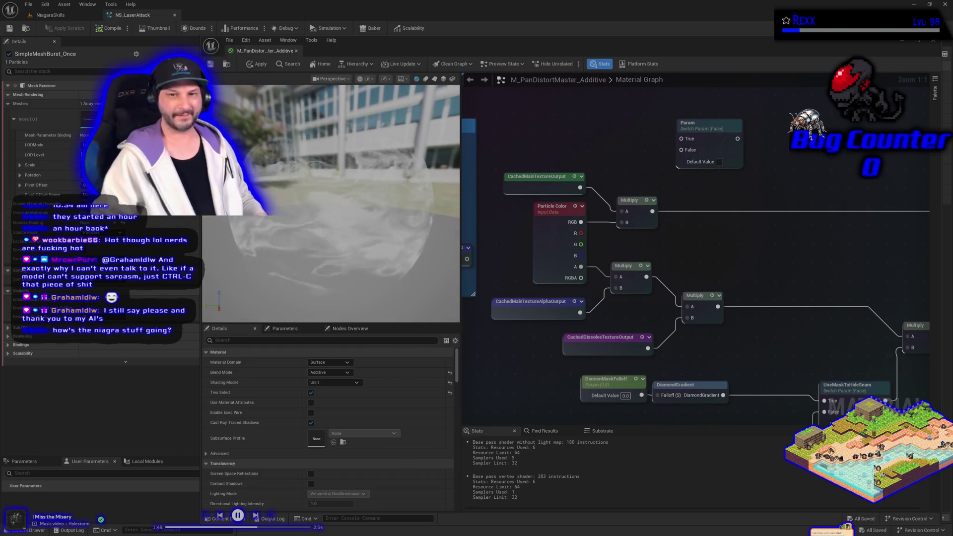
Dock the floating M_PanDistortMaster_Additive editor into the main tab bar and fly back to the displays.
{"action": "left_click", "coordinate": [51, 15]}
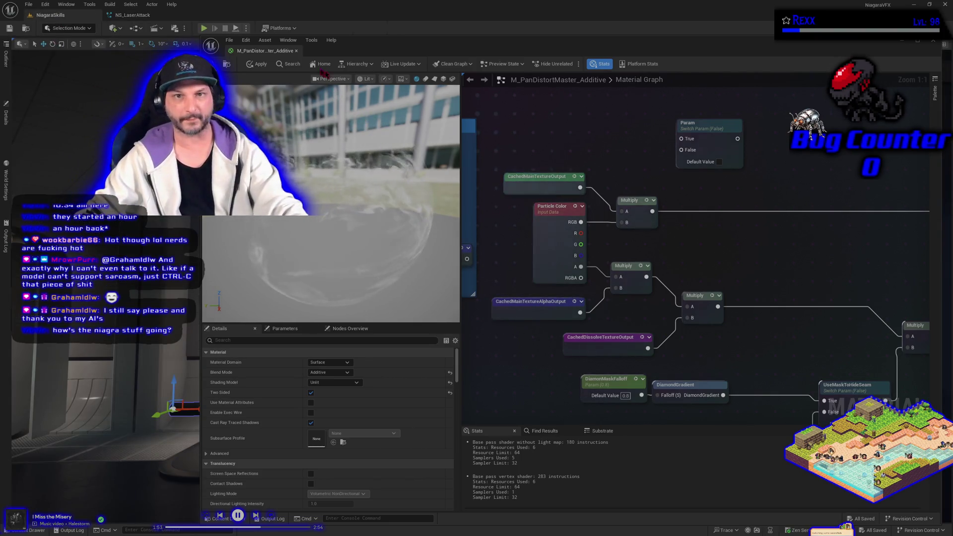
{"action": "left_click", "coordinate": [266, 37]}
{"action": "left_click_drag", "start_coordinate": [267, 37], "coordinate": [234, 15]}
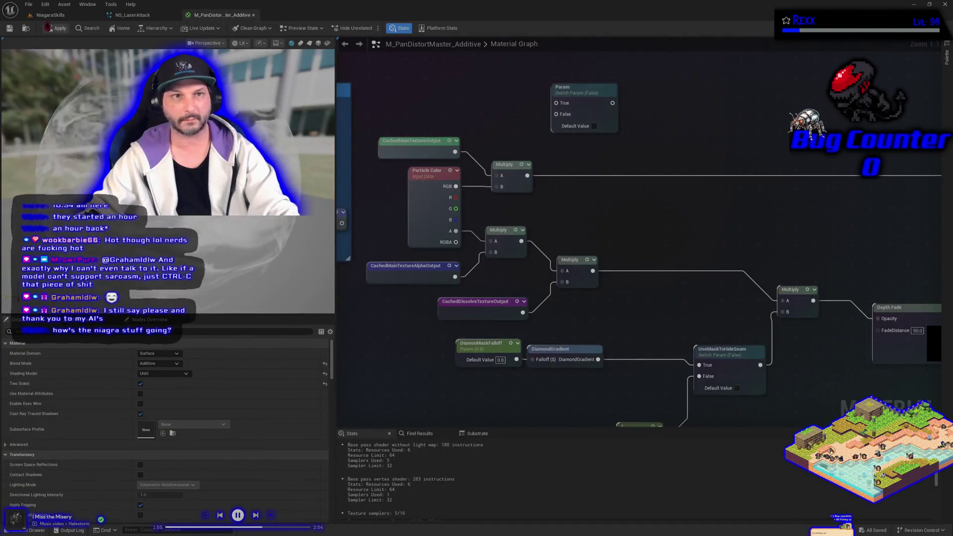
{"action": "left_click", "coordinate": [50, 15]}
{"action": "mouse_move", "coordinate": [524, 323]}
{"action": "left_mouse_down"}
{"action": "mouse_move", "coordinate": [516, 353]}
{"action": "mouse_move", "coordinate": [424, 347]}
{"action": "left_mouse_up"}
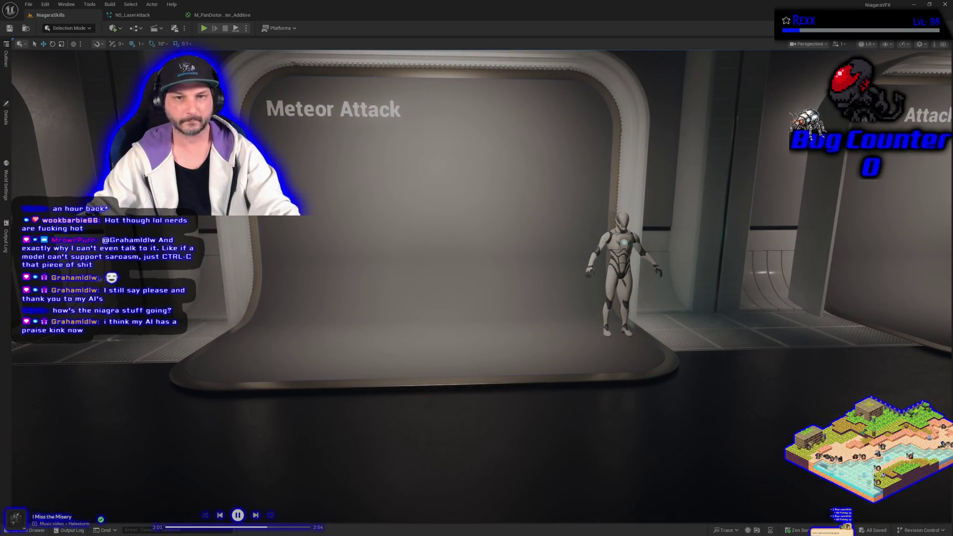
Play the level and walk past Hit Impact, Grace and Butterflies to watch the Meteor Attack impact.
{"action": "left_click", "coordinate": [205, 29]}
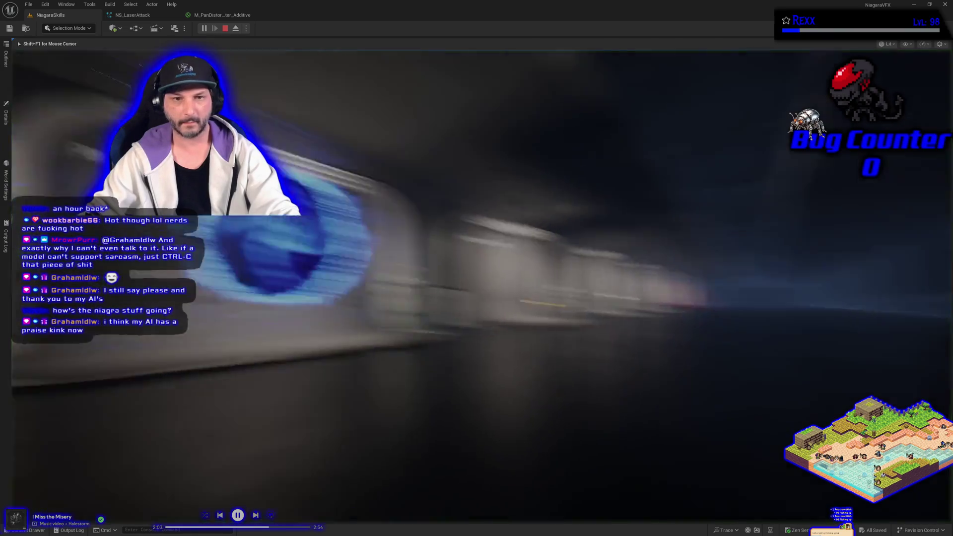
{"action": "key", "text": "d"}
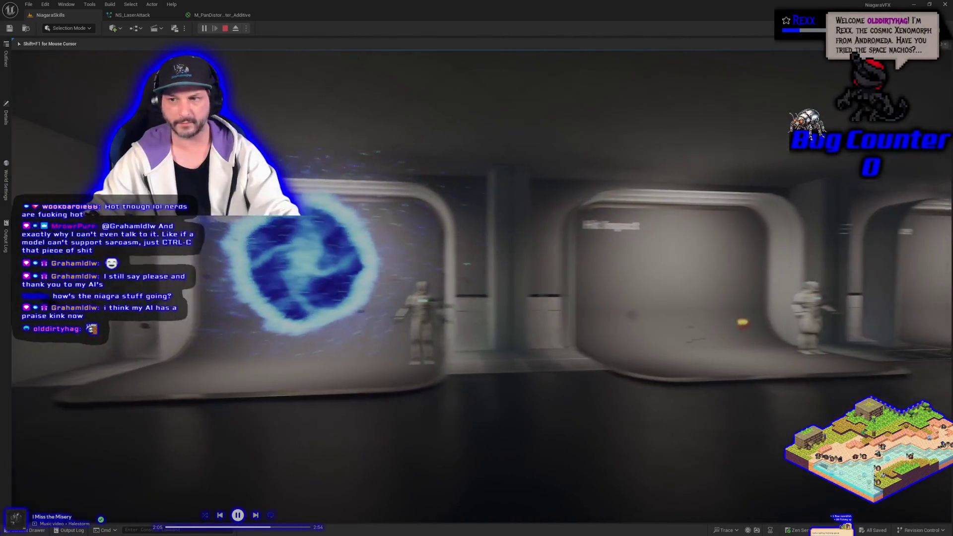
{"action": "key", "text": "d"}
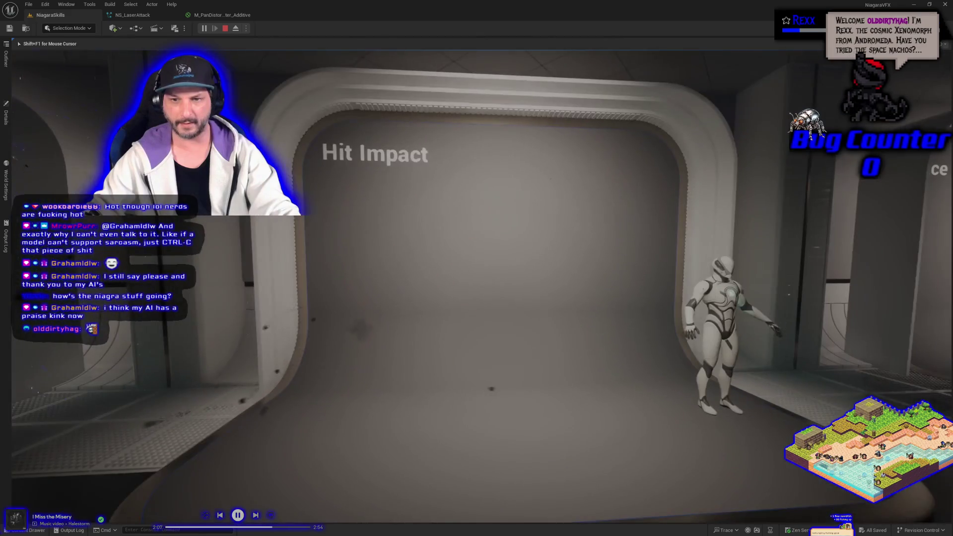
{"action": "key", "text": "d"}
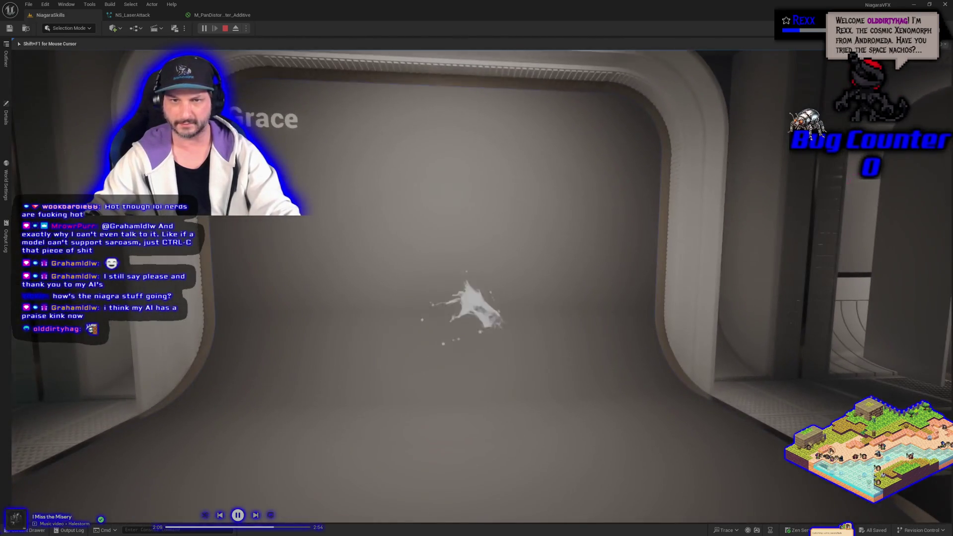
{"action": "key", "text": "d"}
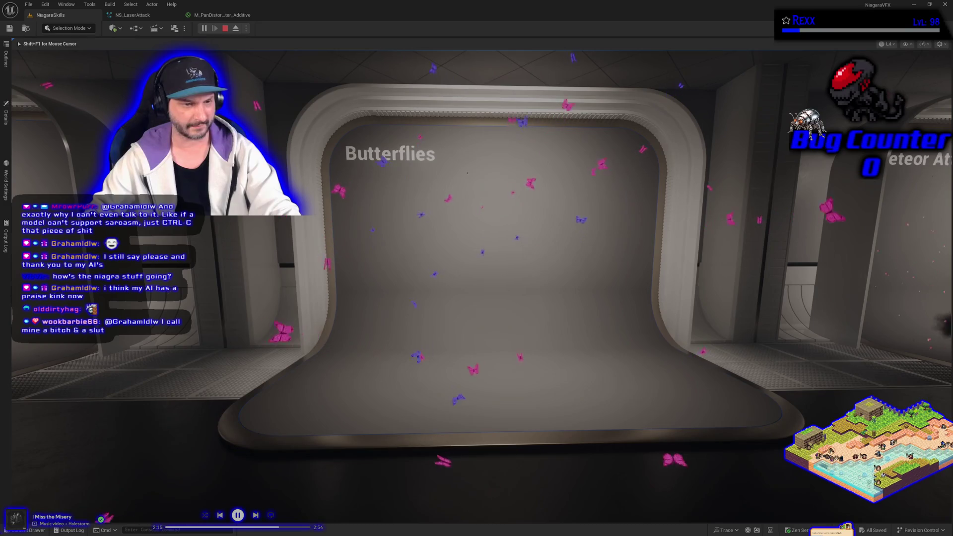
{"action": "key", "text": "w"}
{"action": "key", "text": "s"}
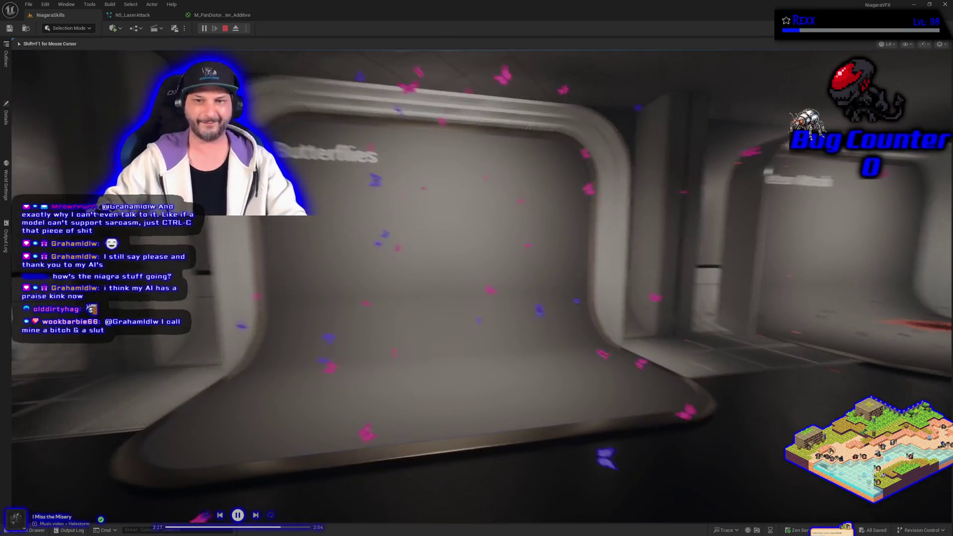
{"action": "key", "text": "w"}
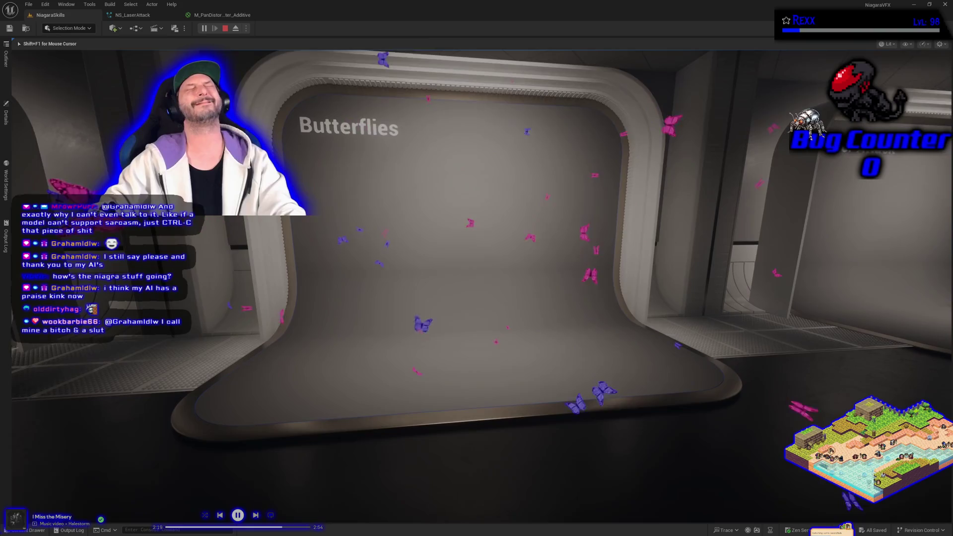
{"action": "key", "text": "a"}
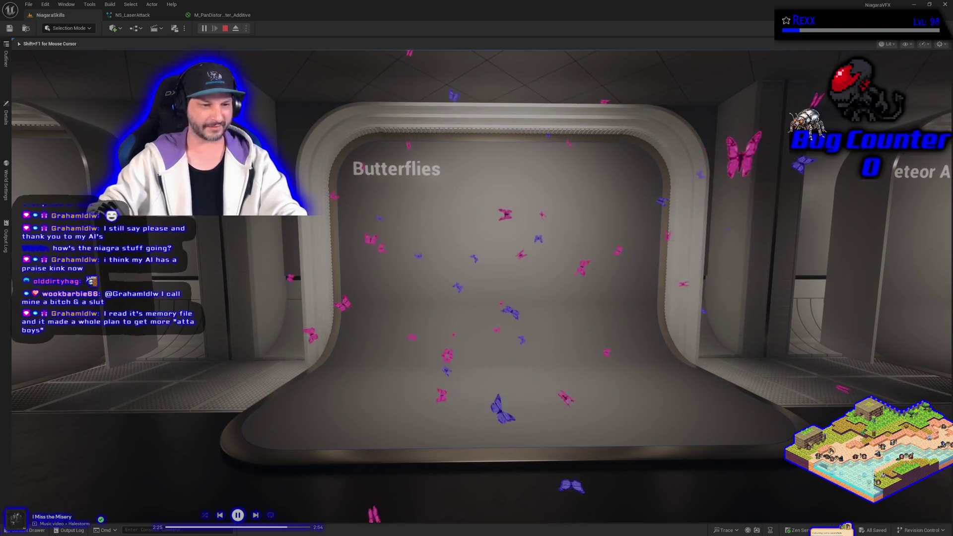
{"action": "key", "text": "d"}
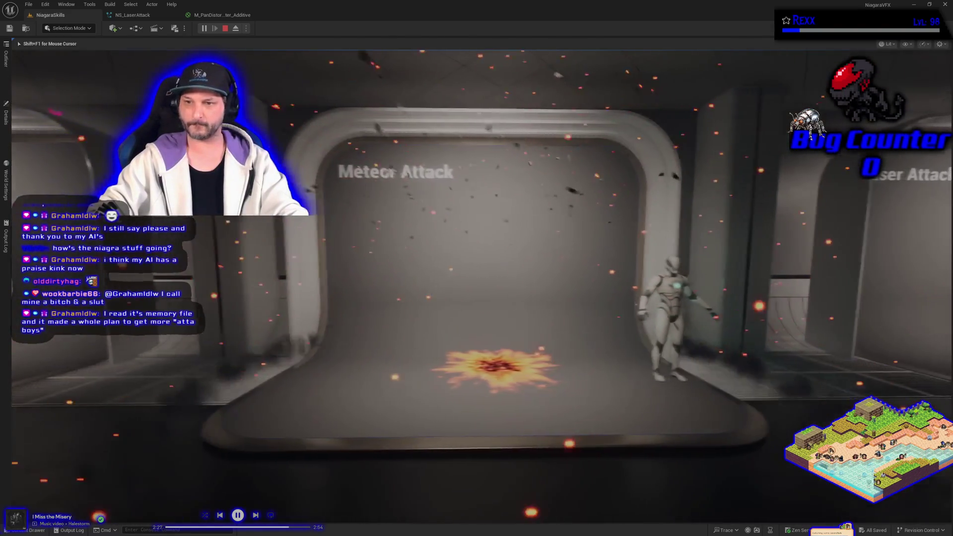
{"action": "key", "text": "w"}
{"action": "key", "text": "s"}
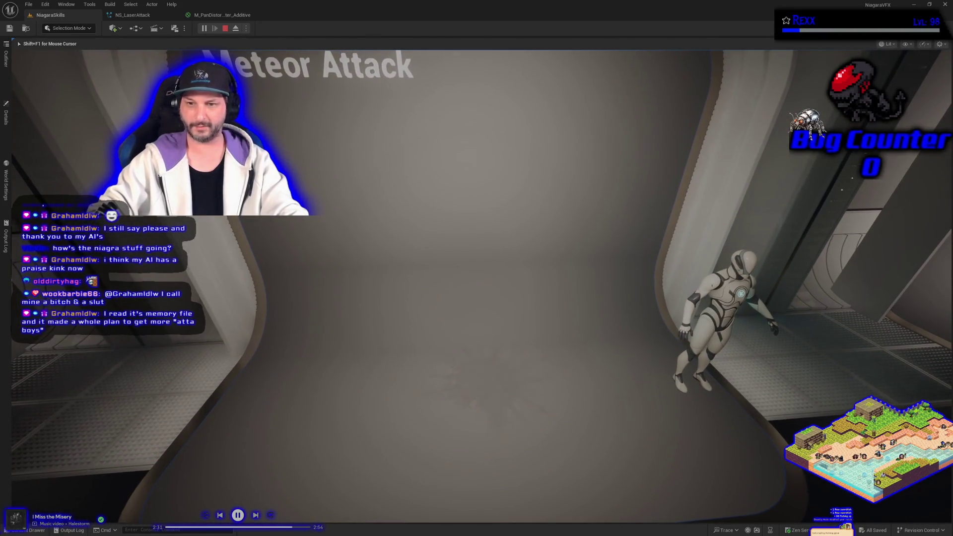
{"action": "key", "text": "s"}
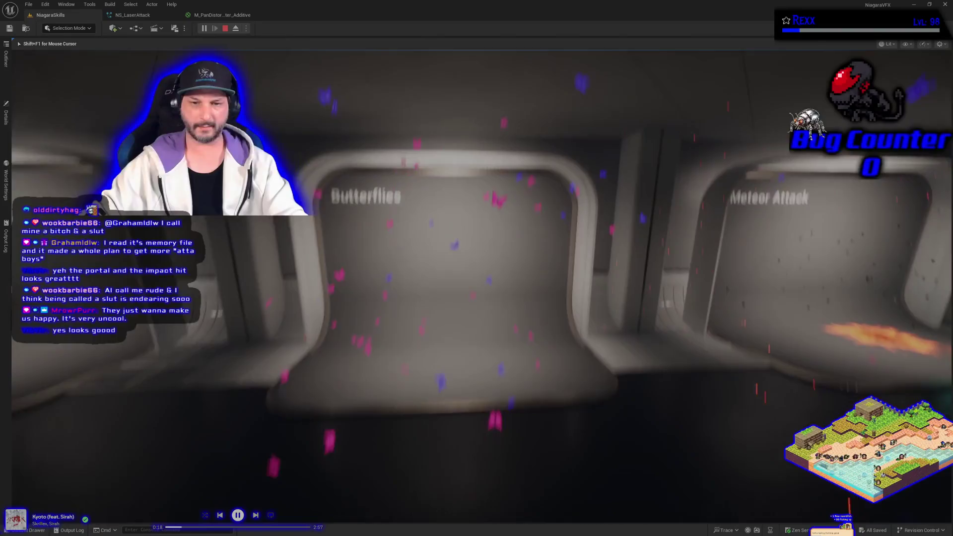
Revisit the Butterflies pad up close and wide, then strafe right past Meteor Attack.
{"action": "key", "text": "w"}
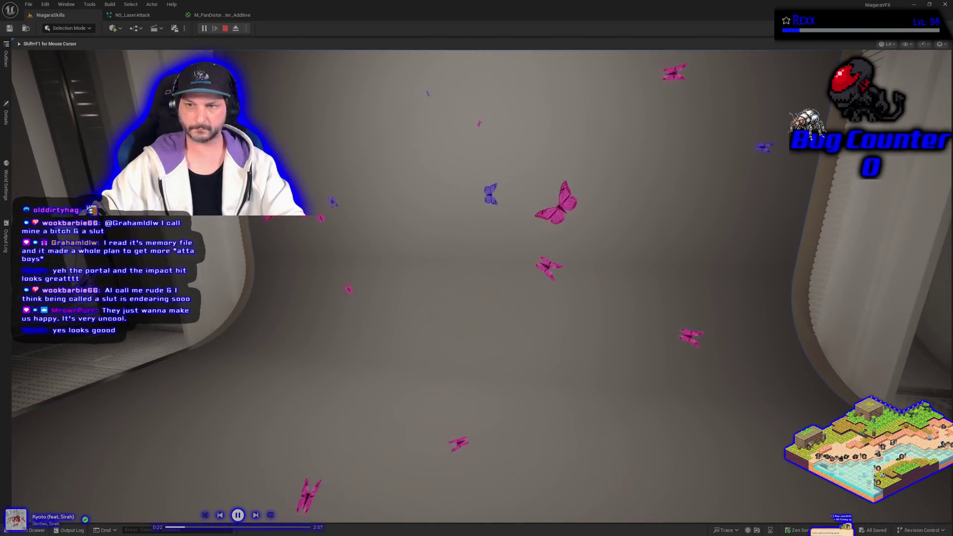
{"action": "key", "text": "s"}
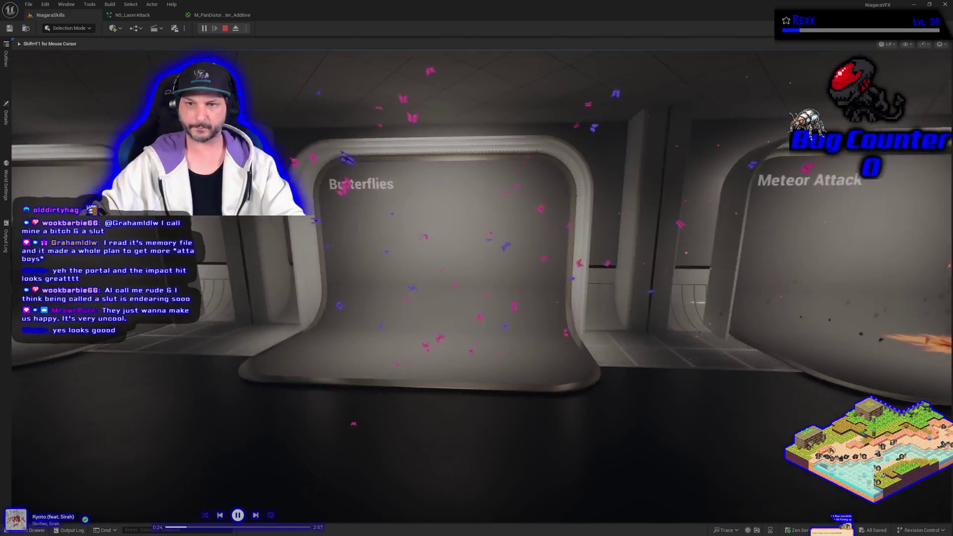
{"action": "key", "text": "w"}
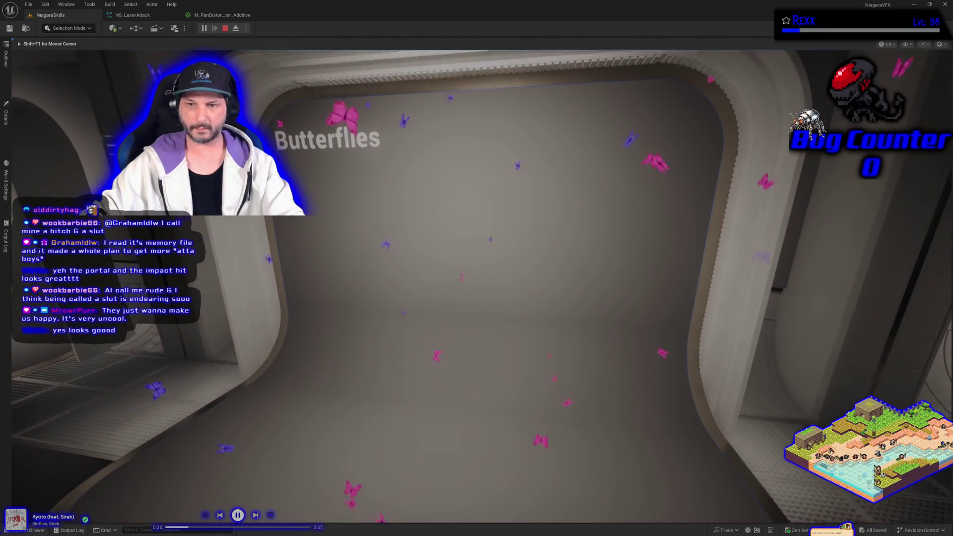
{"action": "key", "text": "s"}
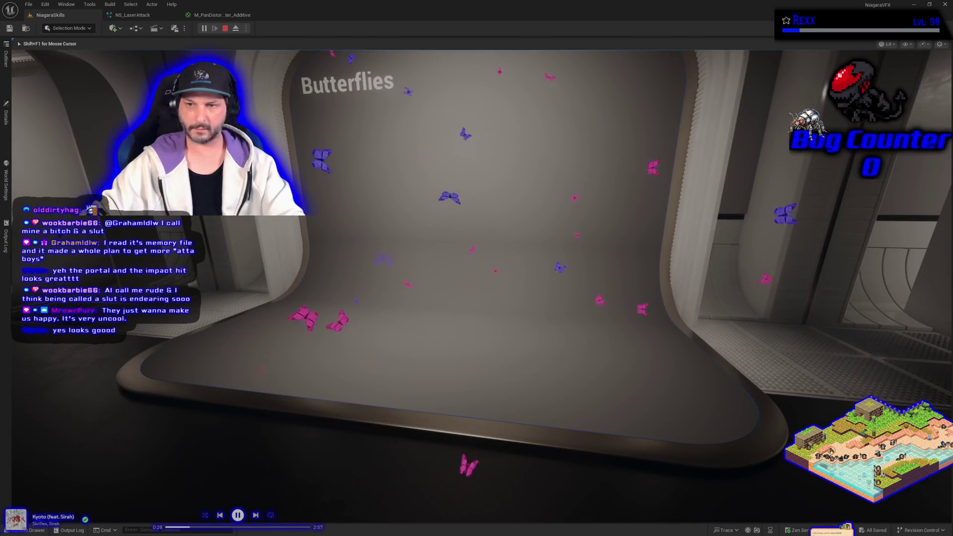
{"action": "key", "text": "s"}
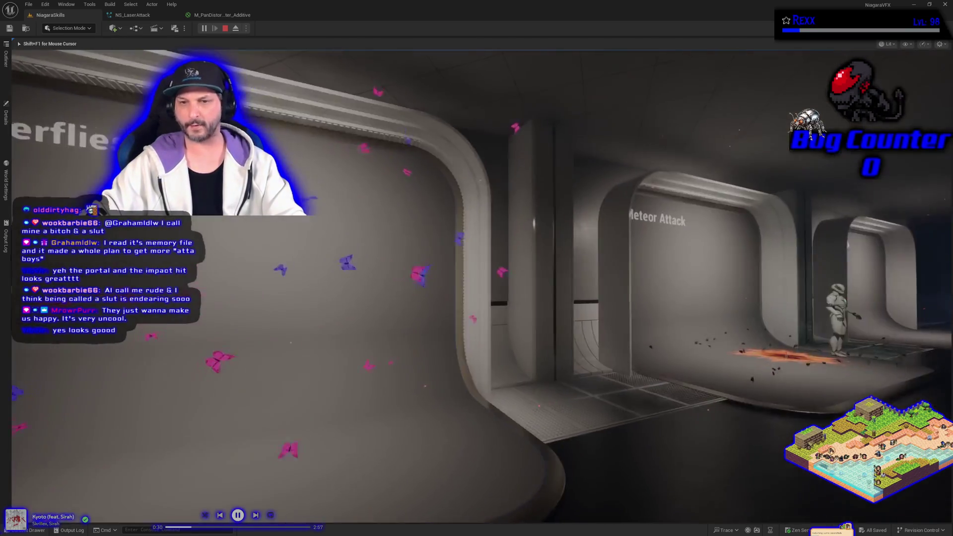
{"action": "key", "text": "d"}
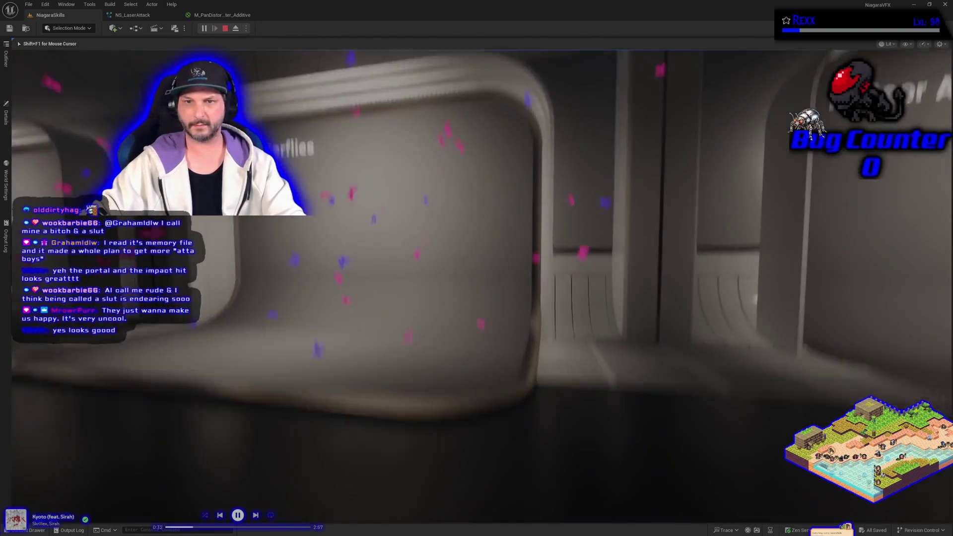
{"action": "key", "text": "a"}
{"action": "key", "text": "w"}
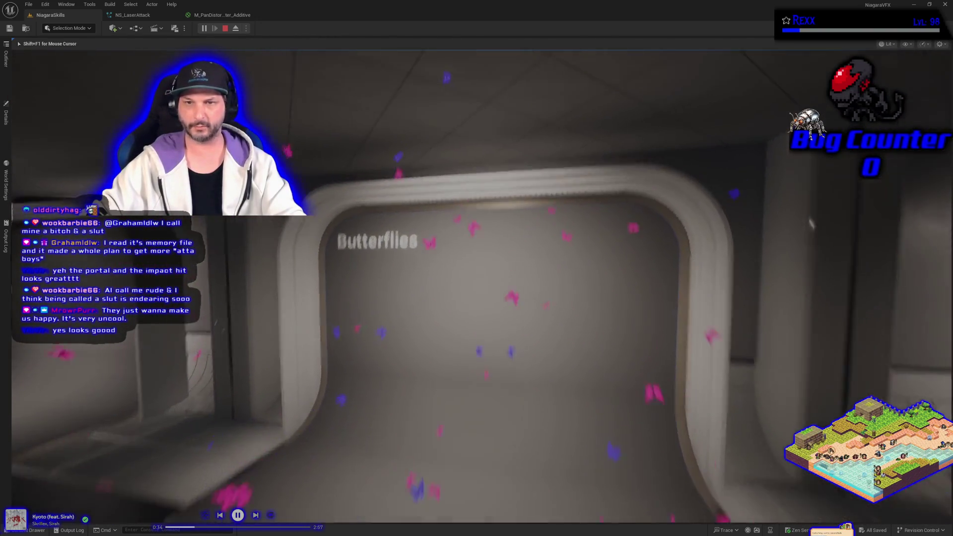
{"action": "key", "text": "s"}
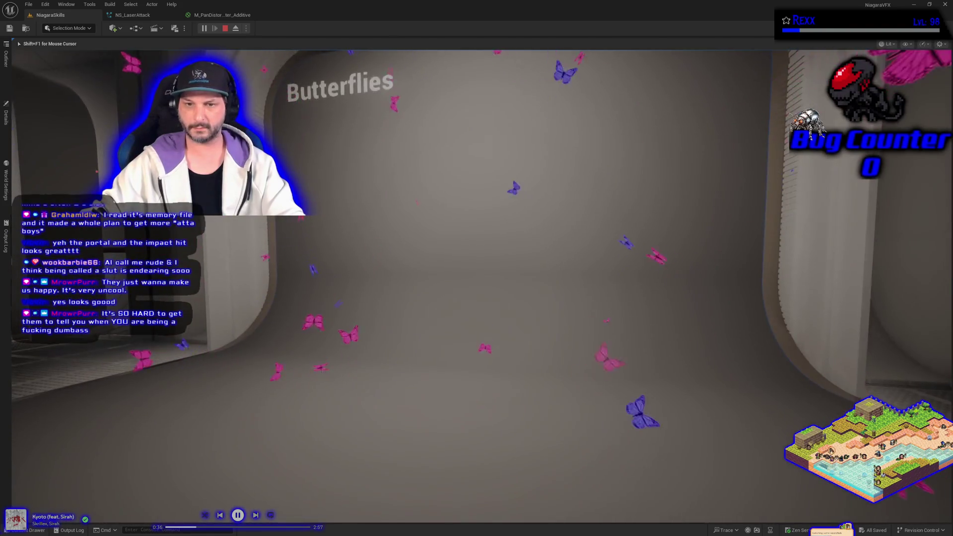
{"action": "key", "text": "d"}
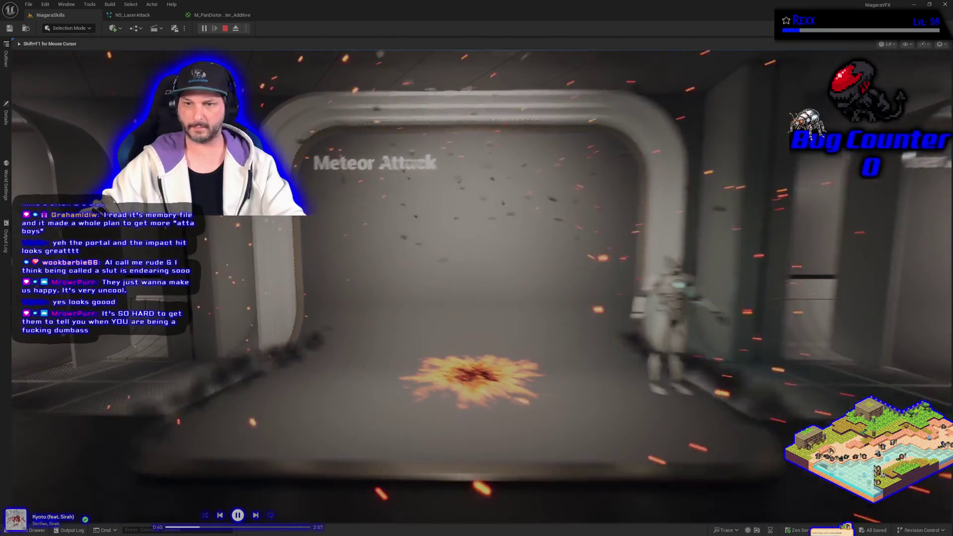
{"action": "key", "text": "d"}
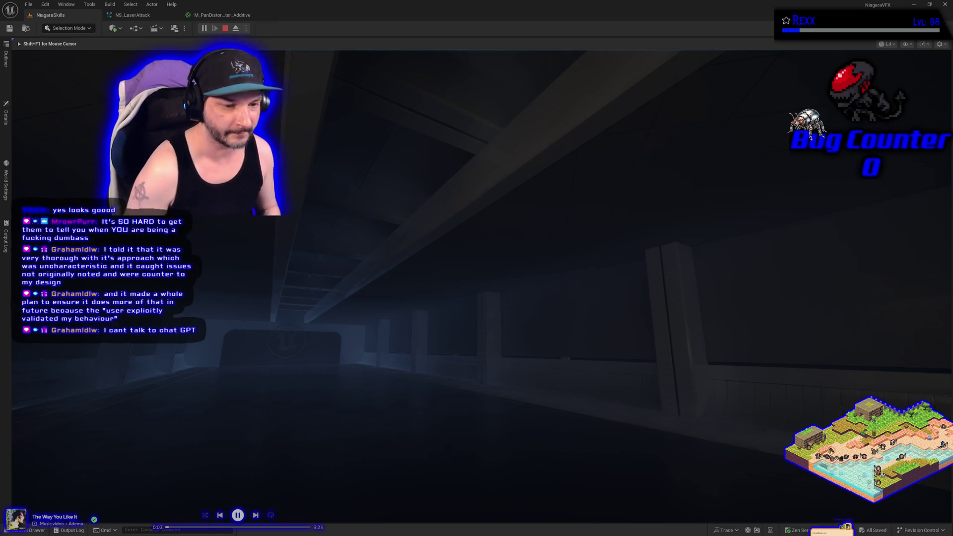
Stop the play session and bring the browser up over the editor.
{"action": "mouse_move", "coordinate": [476, 268]}
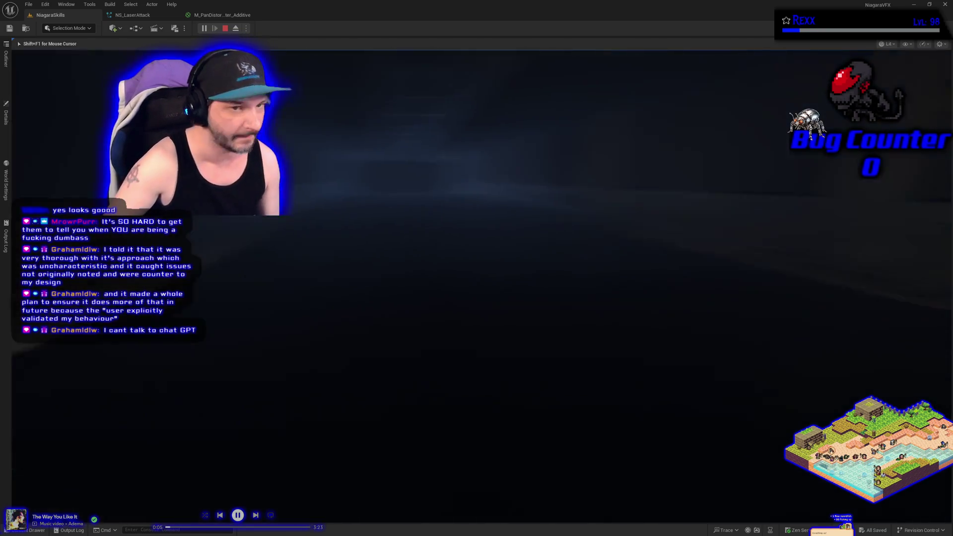
{"action": "key", "text": "Escape"}
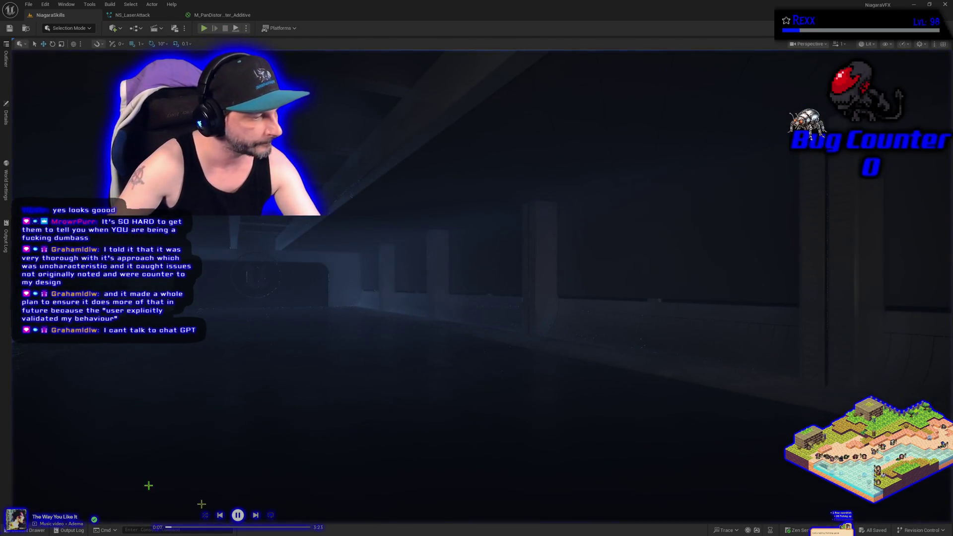
{"action": "key", "text": "alt+Tab"}
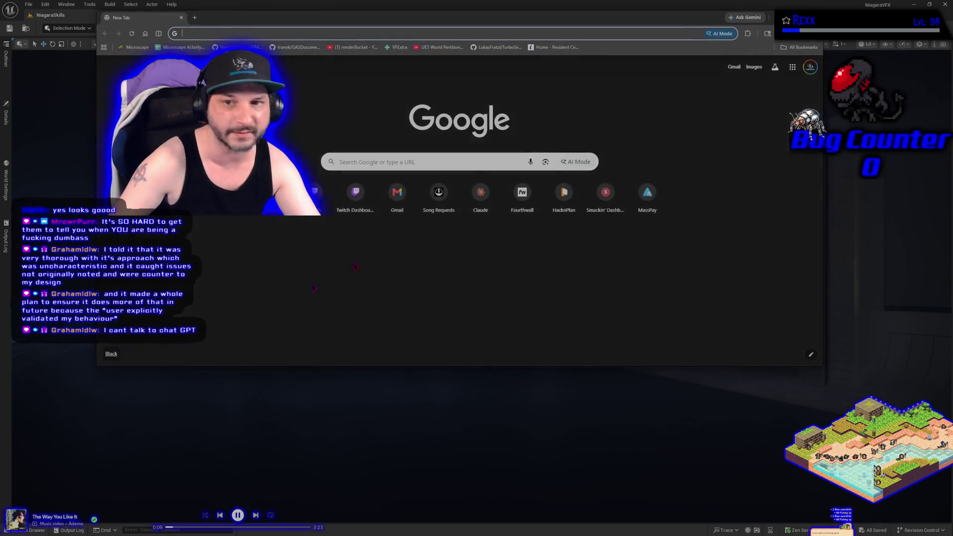
In Google AI Mode, ask who the streamer is and submit the question.
{"action": "left_click", "coordinate": [586, 161]}
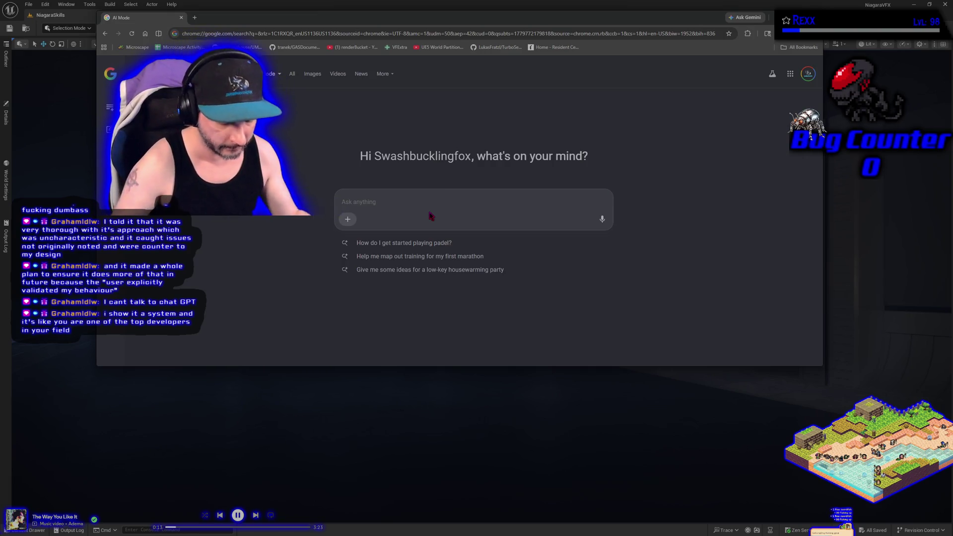
{"action": "type", "text": "who"}
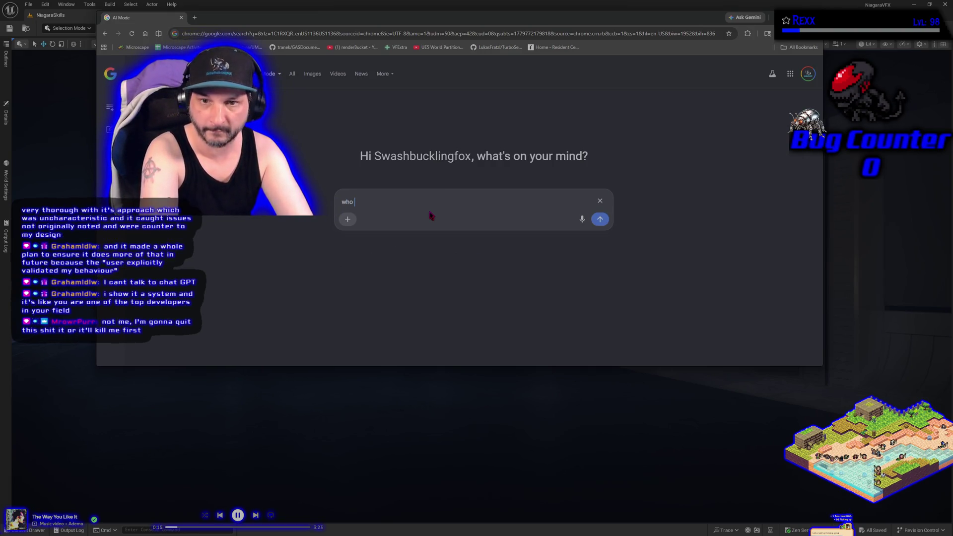
{"action": "key", "text": "BackSpace"}
{"action": "type", "text": "sho is"}
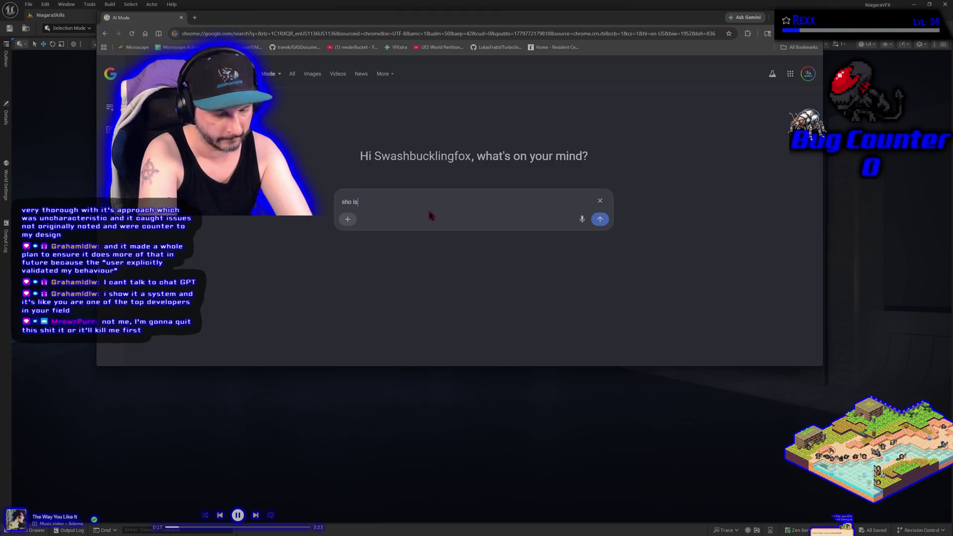
{"action": "type", "text": "ox"}
{"action": "key", "text": "Return"}
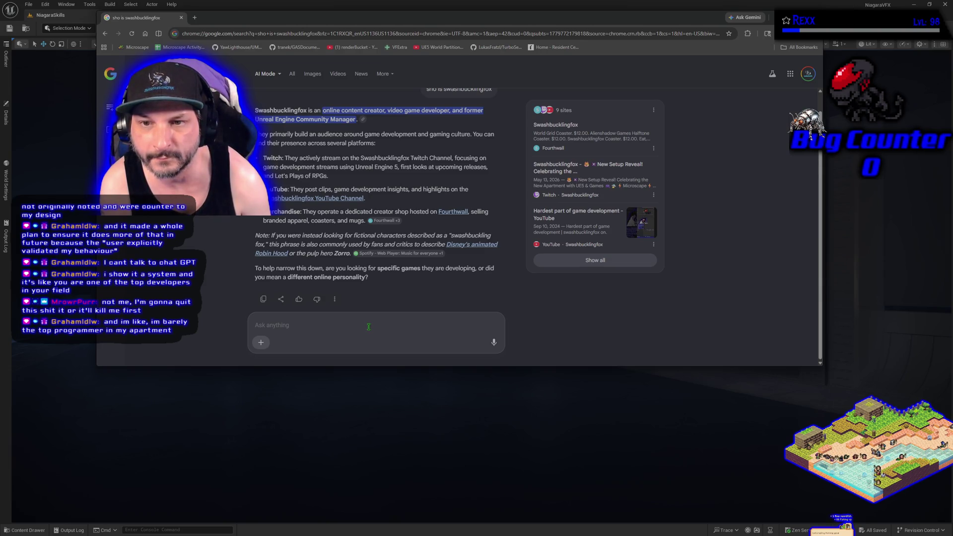
Reply that he also runs the Alienshadow Games Twitch channel, read the answer, then close the browser tab.
{"action": "type", "text": "he asls"}
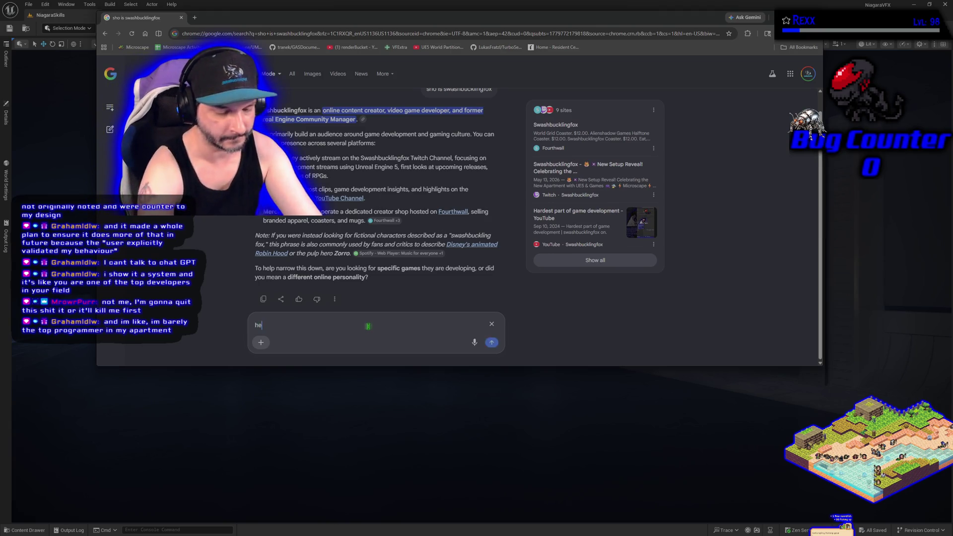
{"action": "key", "text": "BackSpace"}
{"action": "key", "text": "BackSpace"}
{"action": "key", "text": "BackSpace"}
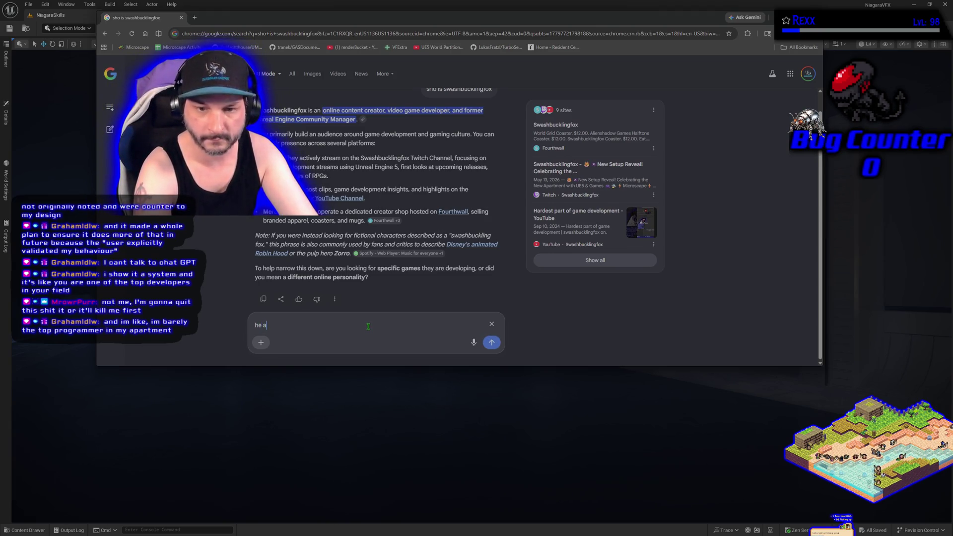
{"action": "type", "text": "lso runs the alienshadow games "}
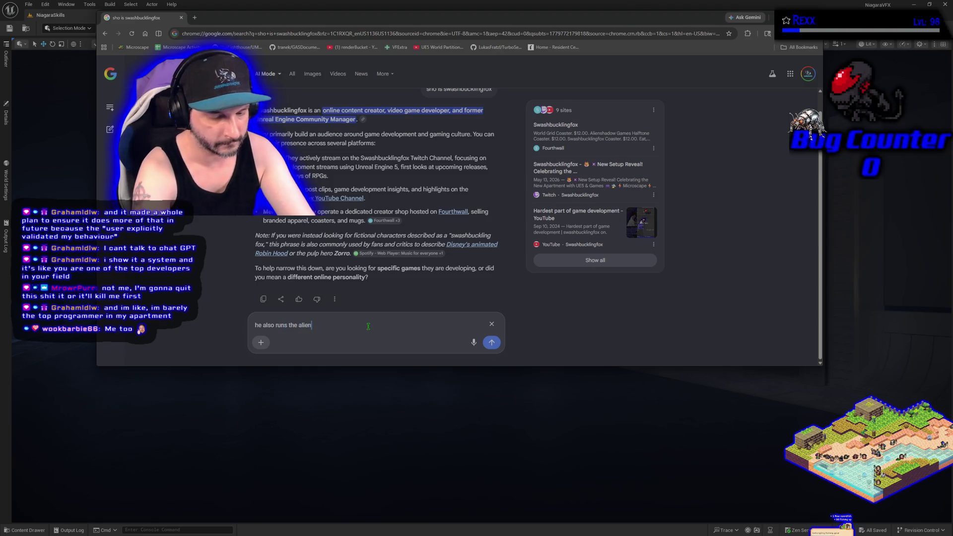
{"action": "type", "text": "twitch channel"}
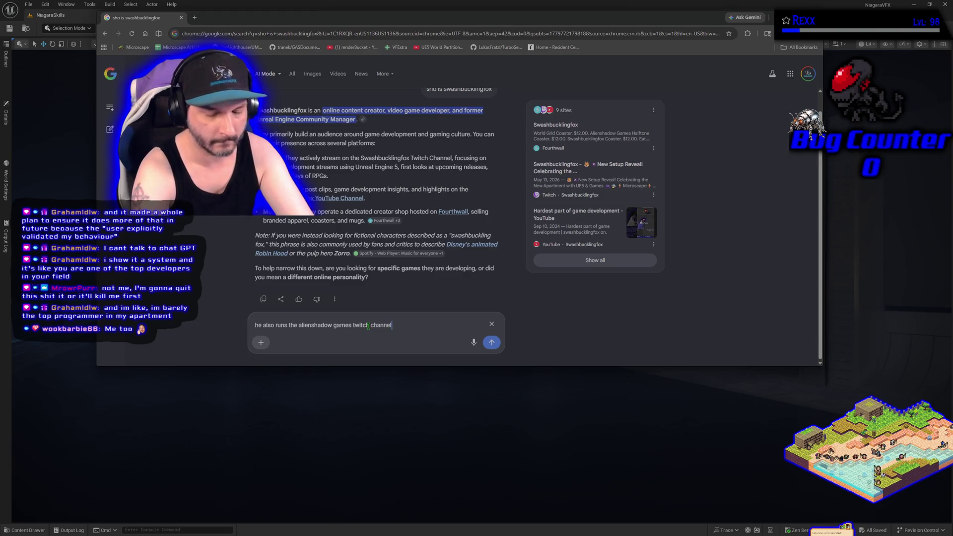
{"action": "key", "text": "Return"}
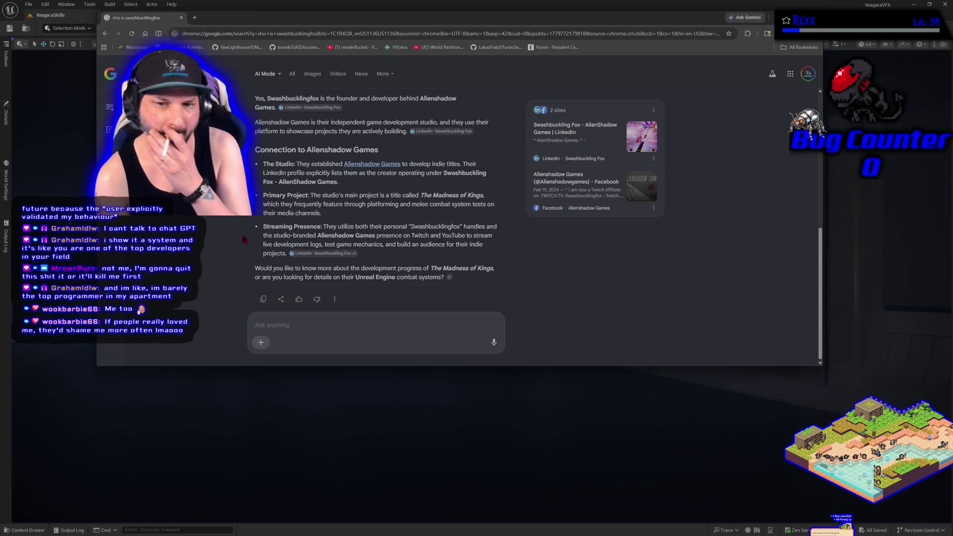
{"action": "middle_click", "coordinate": [126, 21]}
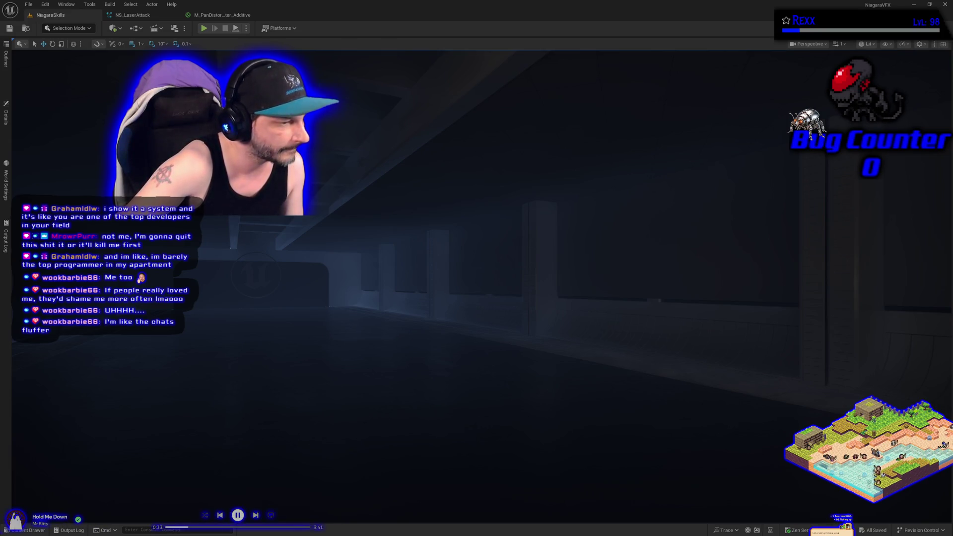
{"action": "left_click", "coordinate": [254, 518]}
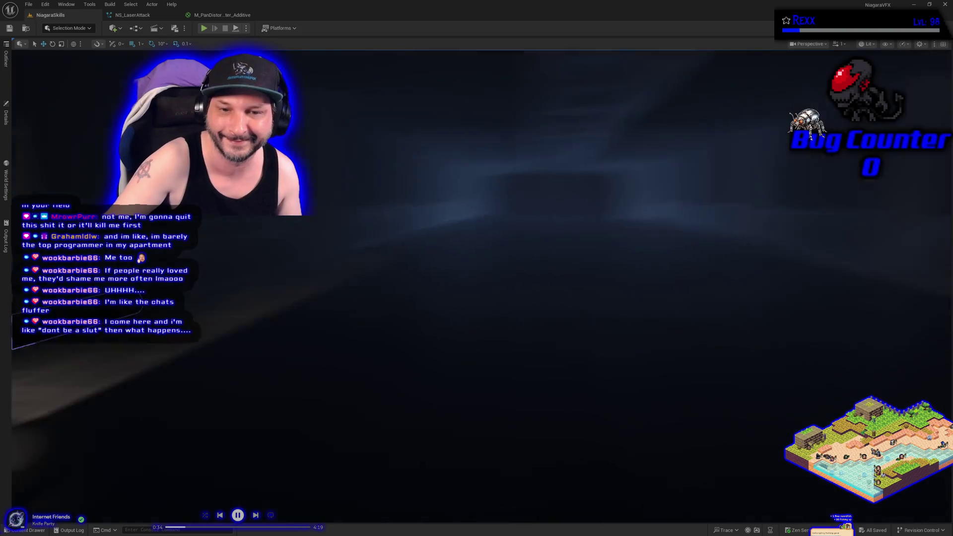
{"action": "scroll", "coordinate": [461, 257], "scroll_direction": "down", "scroll_amount": 5}
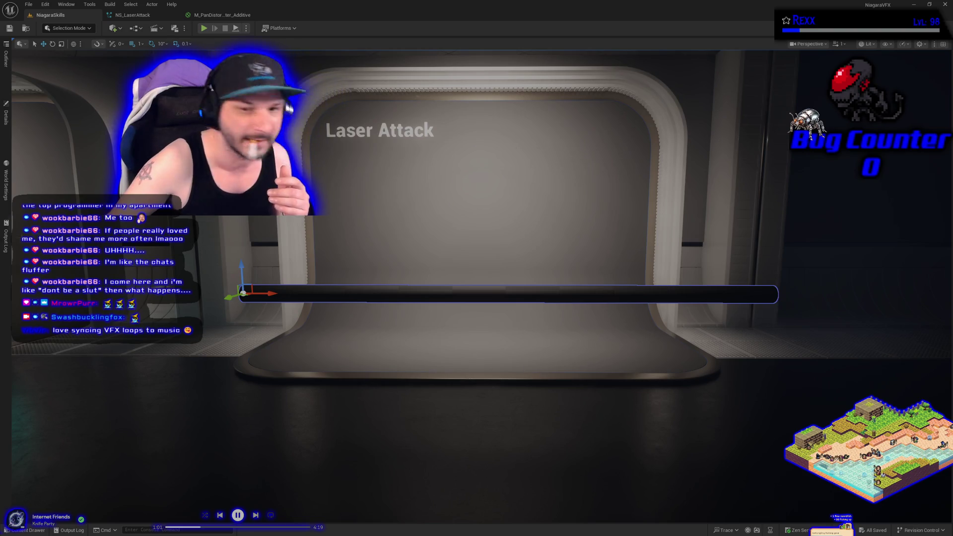
Add a StaticBoolParameter node to the material graph and name it UsePureColor.
{"action": "left_click", "coordinate": [232, 14]}
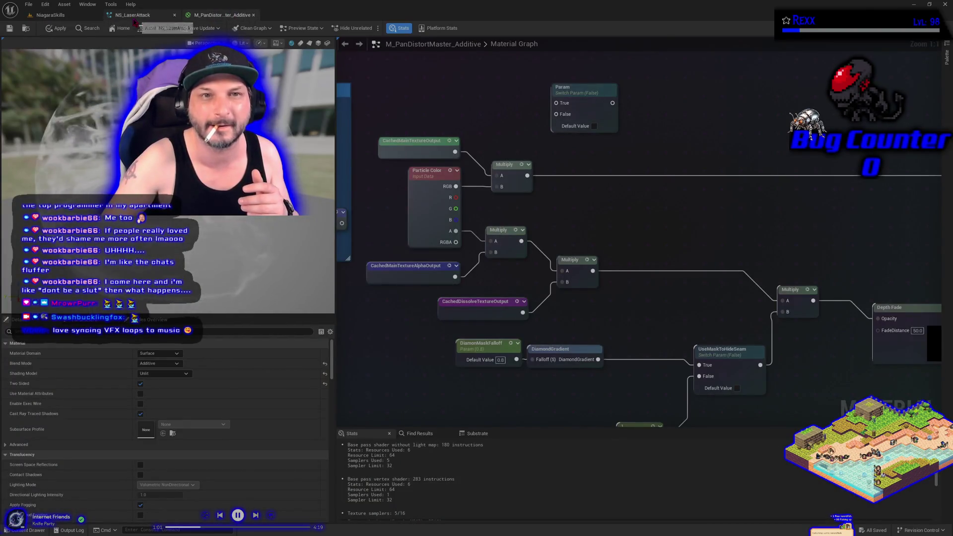
{"action": "right_click", "coordinate": [422, 107]}
{"action": "type", "text": "bool"}
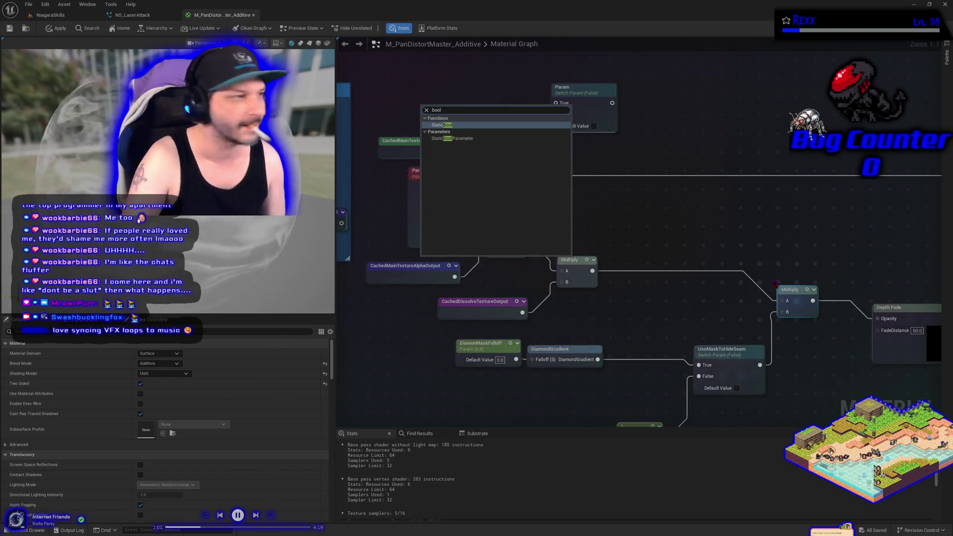
{"action": "key", "text": "Down"}
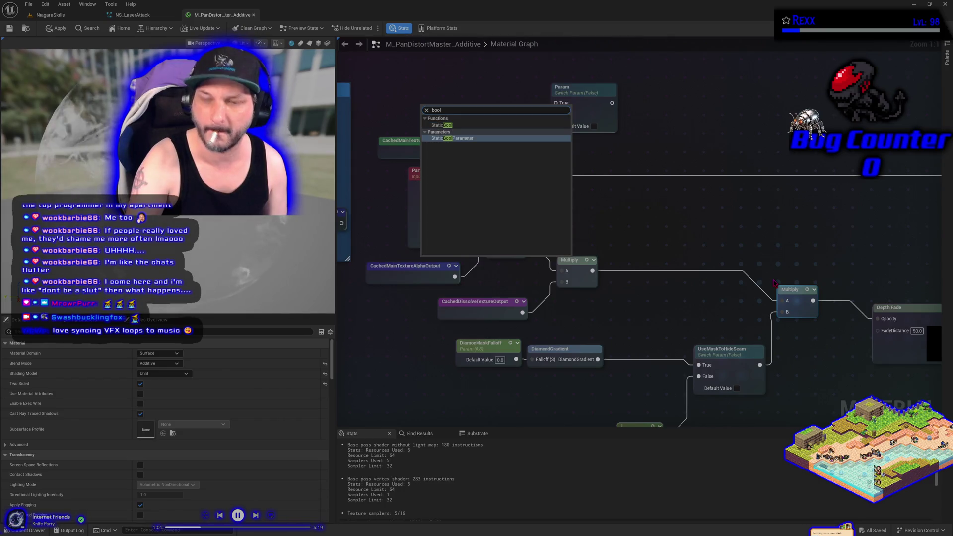
{"action": "key", "text": "Return"}
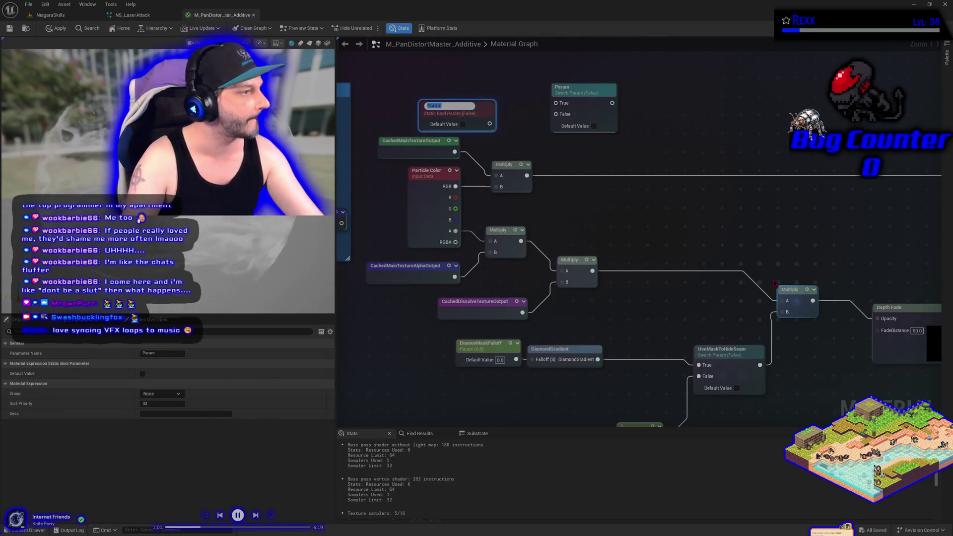
{"action": "type", "text": "UsePureC"}
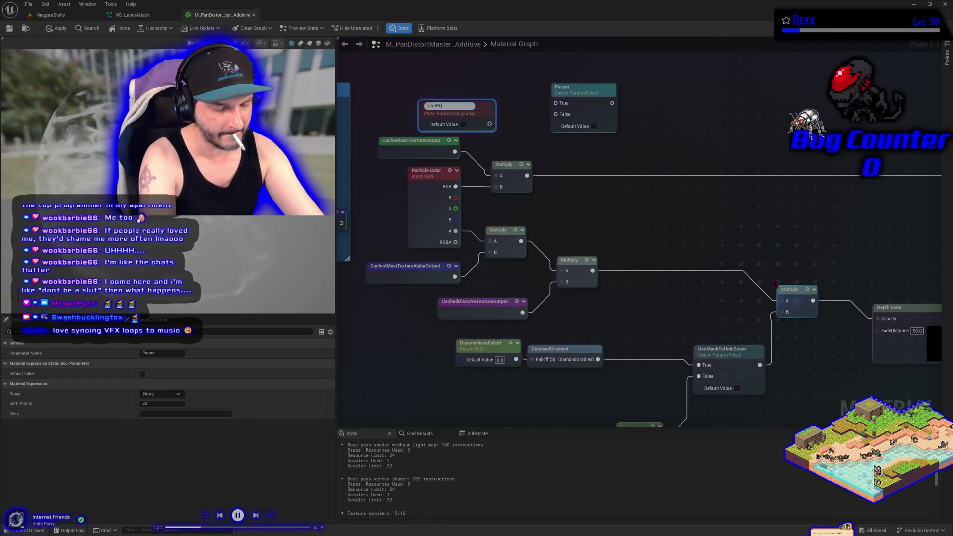
{"action": "type", "text": "olor"}
{"action": "key", "text": "Return"}
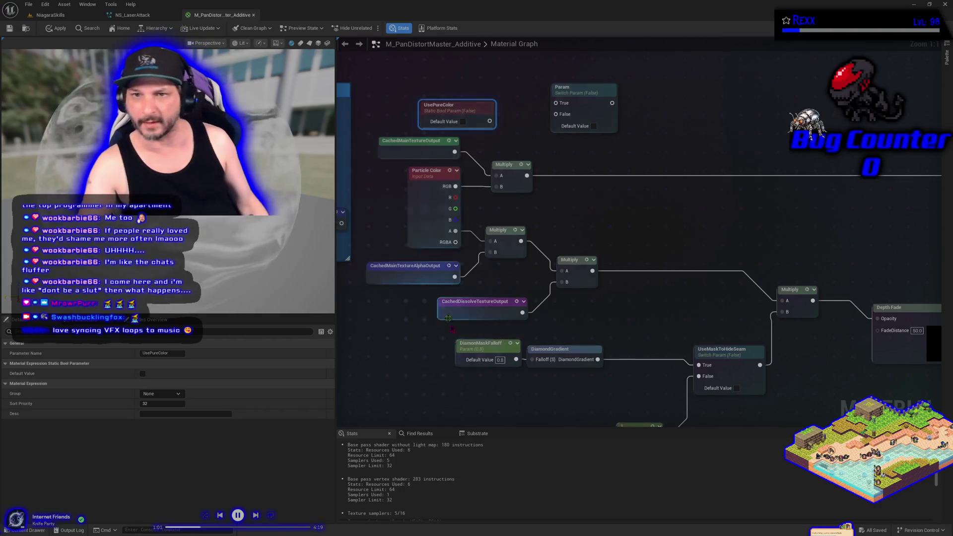
Pan the graph and inspect the CachedMainTextureOutput and Particle Color nodes.
{"action": "mouse_move", "coordinate": [470, 104]}
{"action": "left_mouse_down"}
{"action": "mouse_move", "coordinate": [477, 179]}
{"action": "mouse_move", "coordinate": [537, 162]}
{"action": "left_mouse_up"}
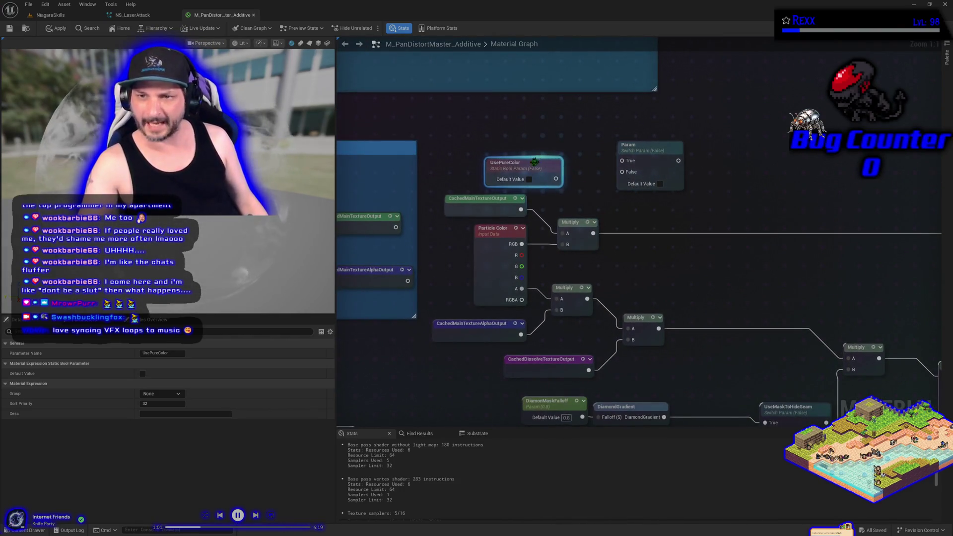
{"action": "left_click", "coordinate": [545, 157]}
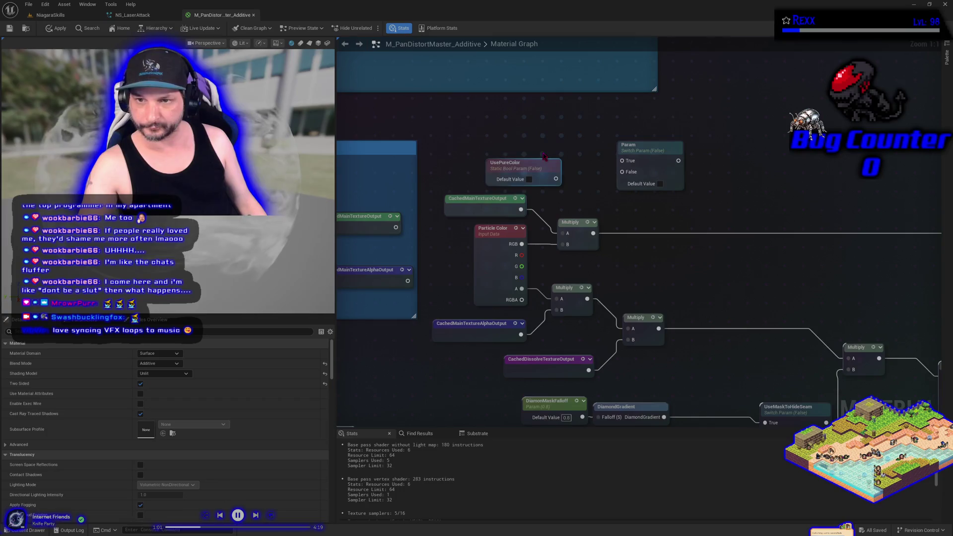
{"action": "left_click_drag", "start_coordinate": [545, 157], "coordinate": [508, 124]}
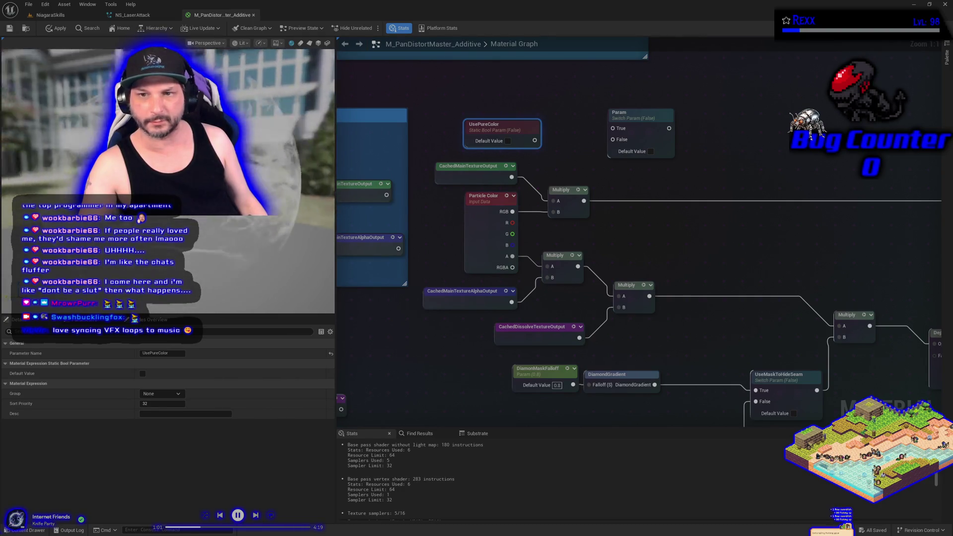
{"action": "left_click", "coordinate": [449, 173]}
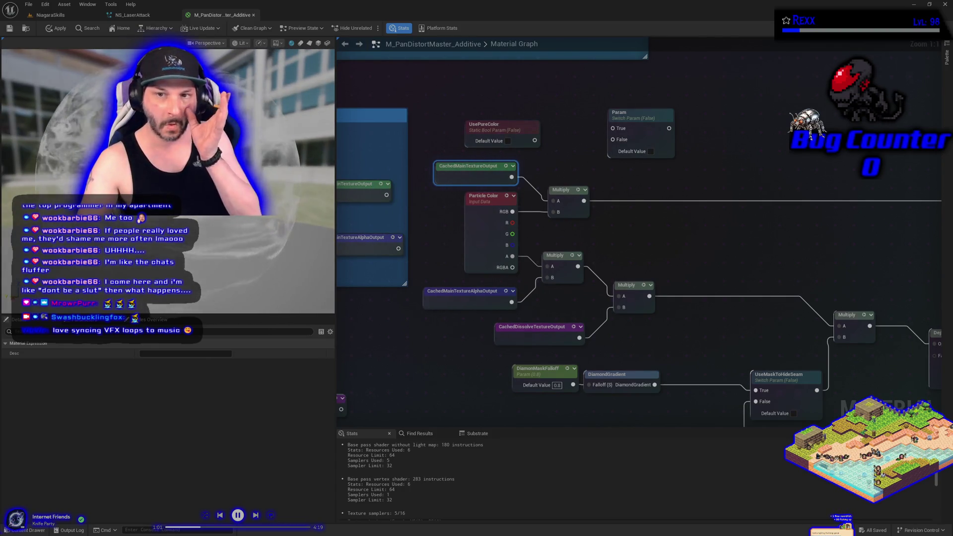
{"action": "left_click", "coordinate": [477, 233]}
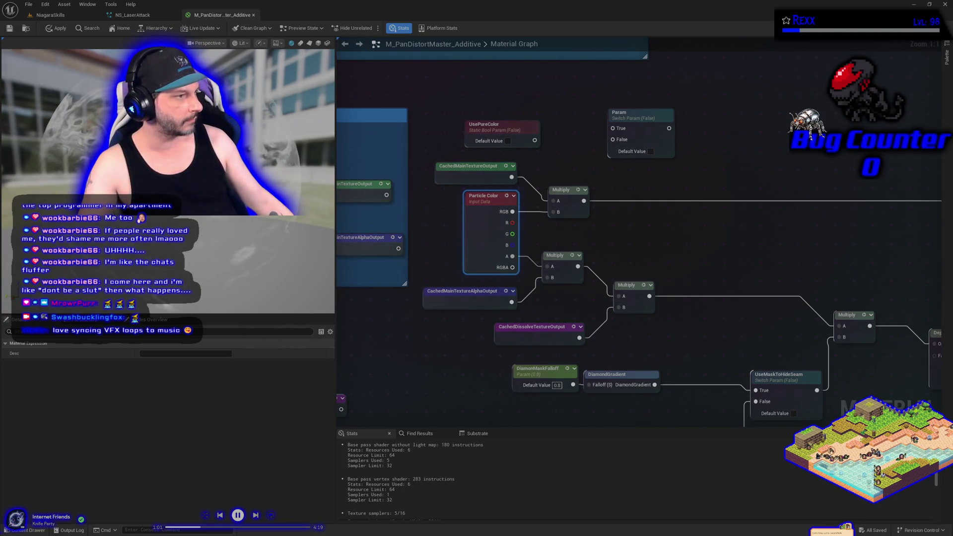
{"action": "scroll", "coordinate": [500, 119], "scroll_direction": "down", "scroll_amount": 6}
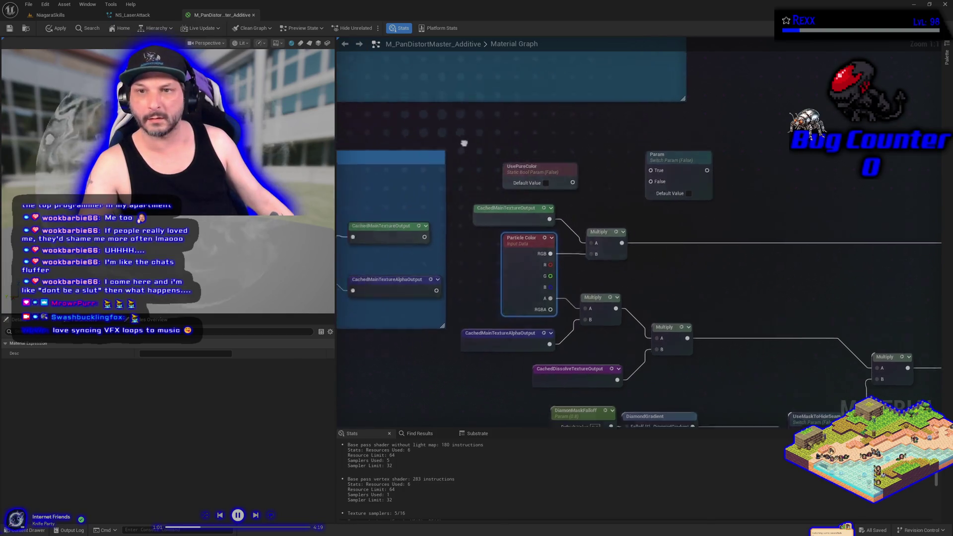
{"action": "scroll", "coordinate": [501, 119], "scroll_direction": "up", "scroll_amount": 3}
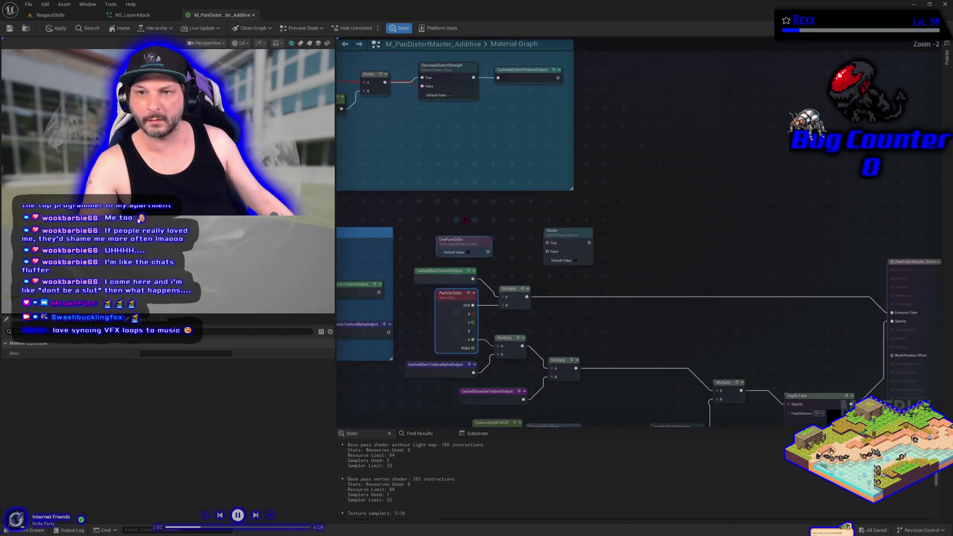
Wire UsePureColor into a new named reroute CachedUsePureColor, reposition it, and apply the material.
{"action": "left_click_drag", "start_coordinate": [458, 240], "coordinate": [685, 170]}
{"action": "type", "text": "name"}
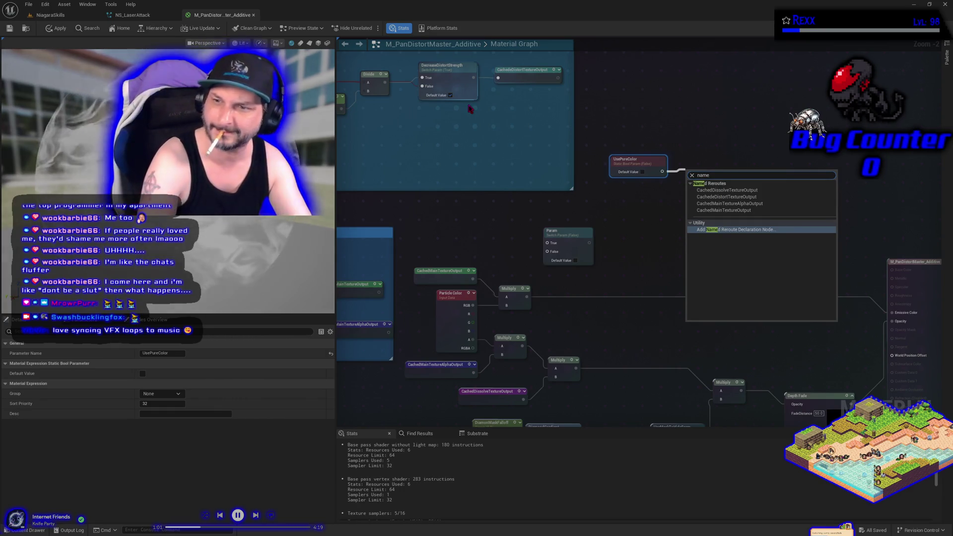
{"action": "key", "text": "Return"}
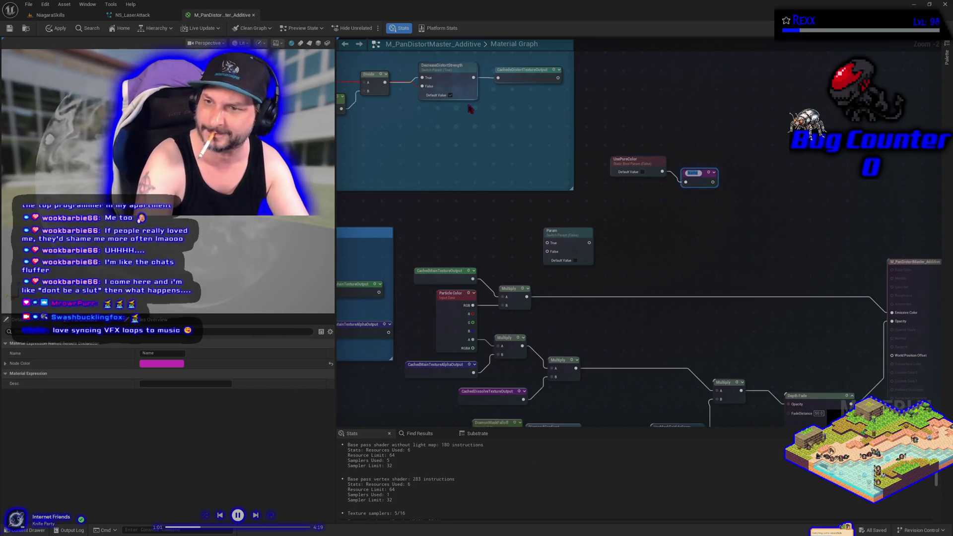
{"action": "type", "text": "Cached"}
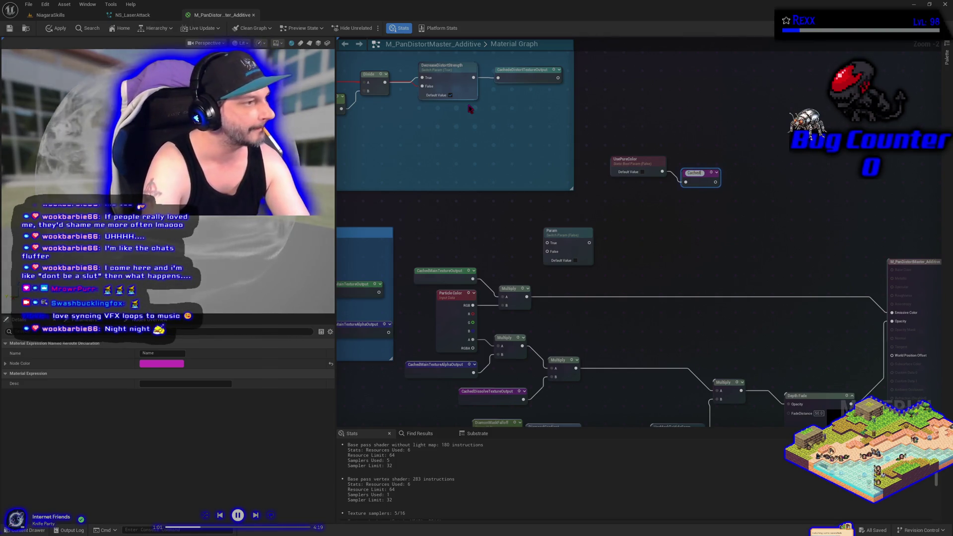
{"action": "type", "text": "UsePure"}
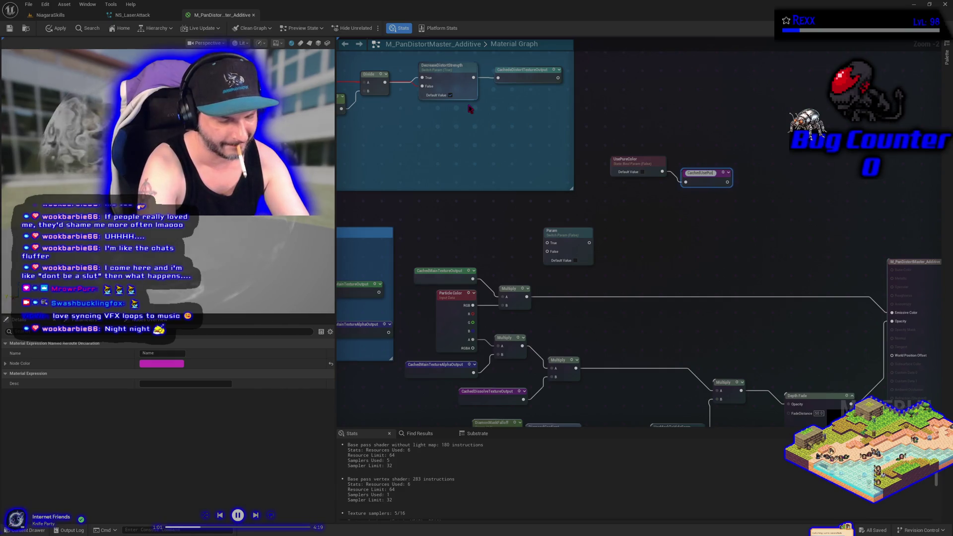
{"action": "key", "text": "BackSpace"}
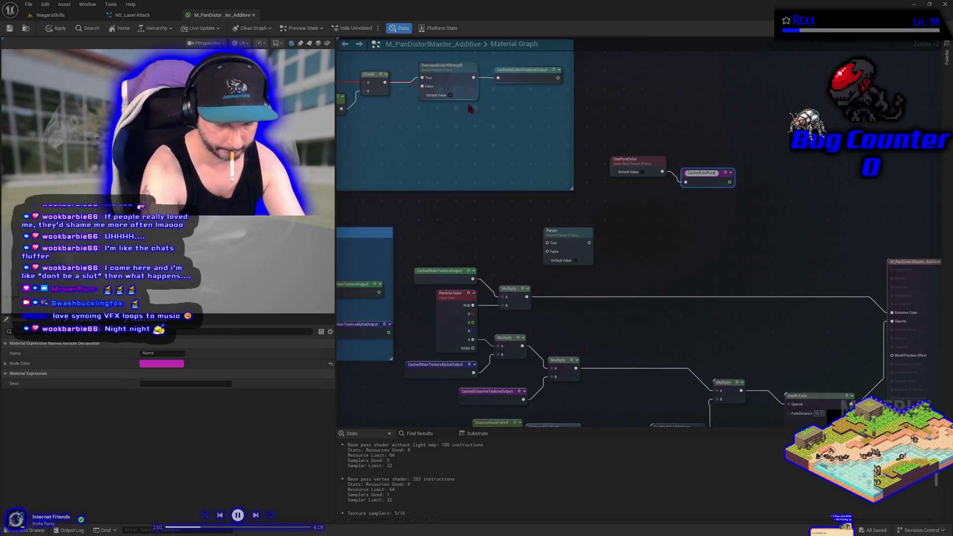
{"action": "type", "text": "Color"}
{"action": "key", "text": "Return"}
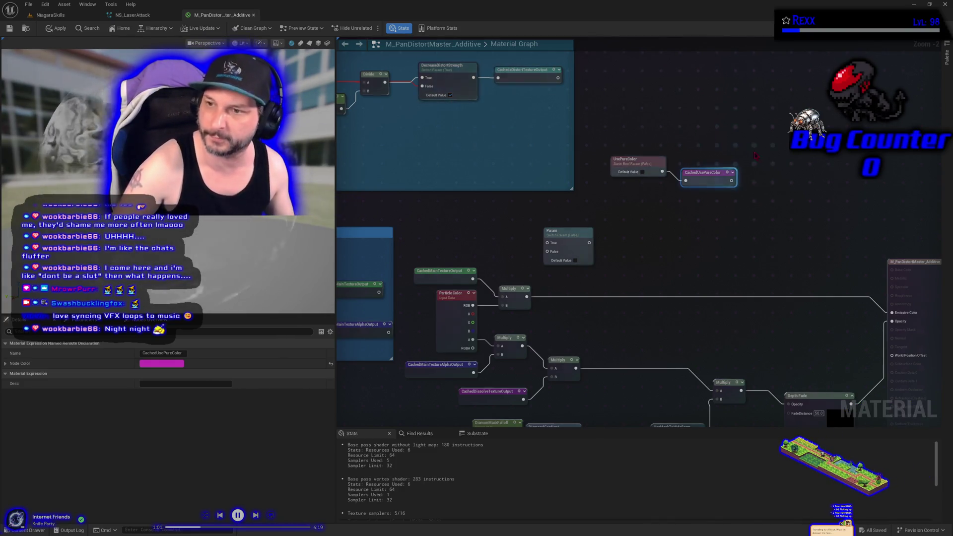
{"action": "left_click_drag", "start_coordinate": [713, 171], "coordinate": [704, 162]}
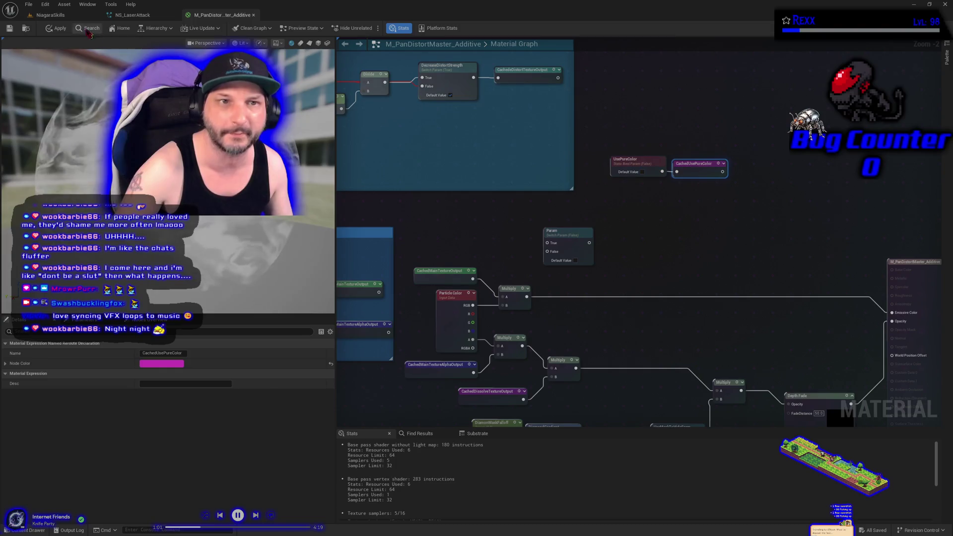
{"action": "left_click", "coordinate": [11, 28]}
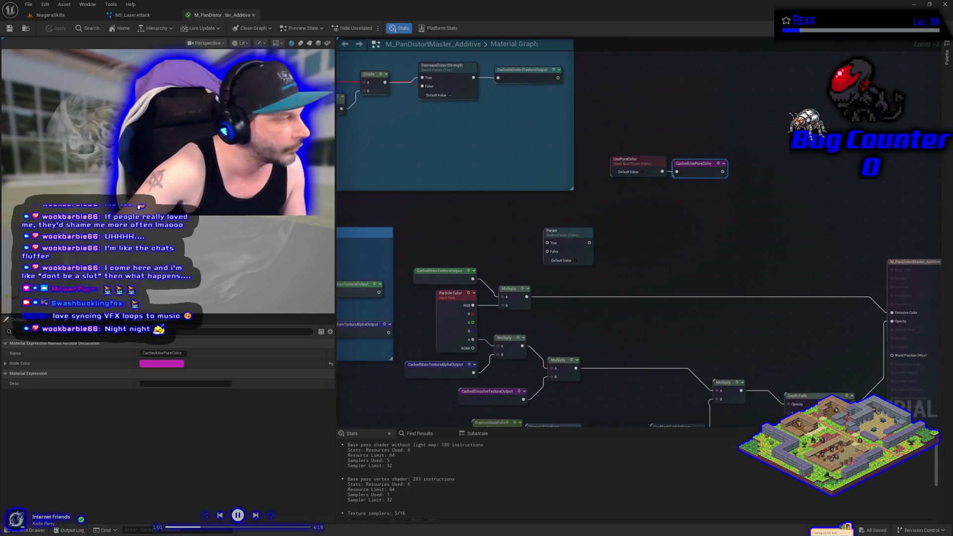
Put UsePureColor in the 00-GlobalControl group, set its sort priority, and apply.
{"action": "left_click", "coordinate": [642, 174]}
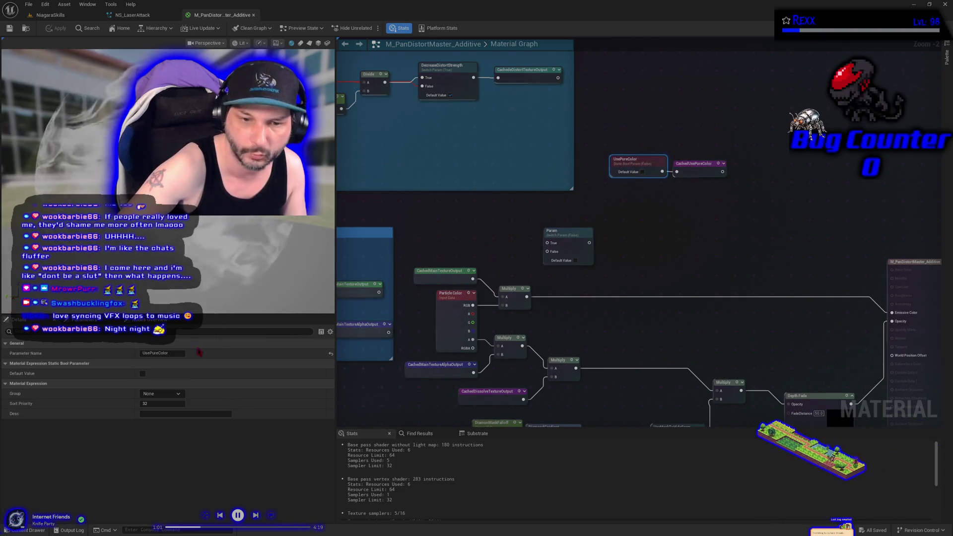
{"action": "left_click", "coordinate": [159, 395]}
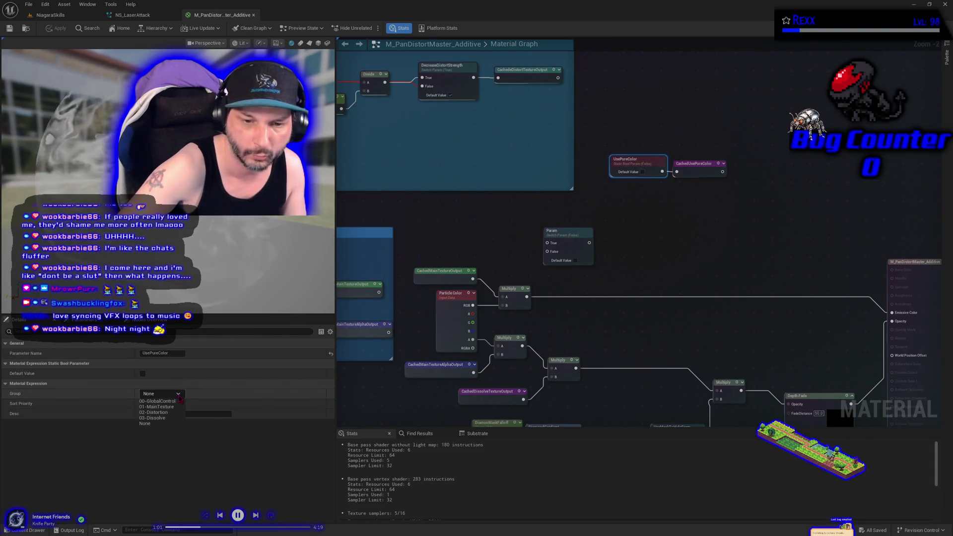
{"action": "left_click", "coordinate": [171, 402]}
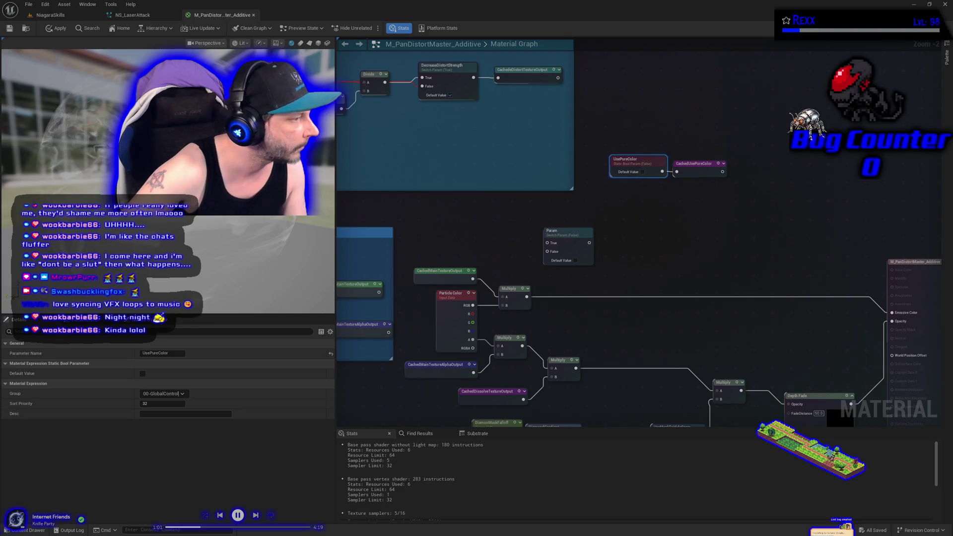
{"action": "key", "text": "Tab"}
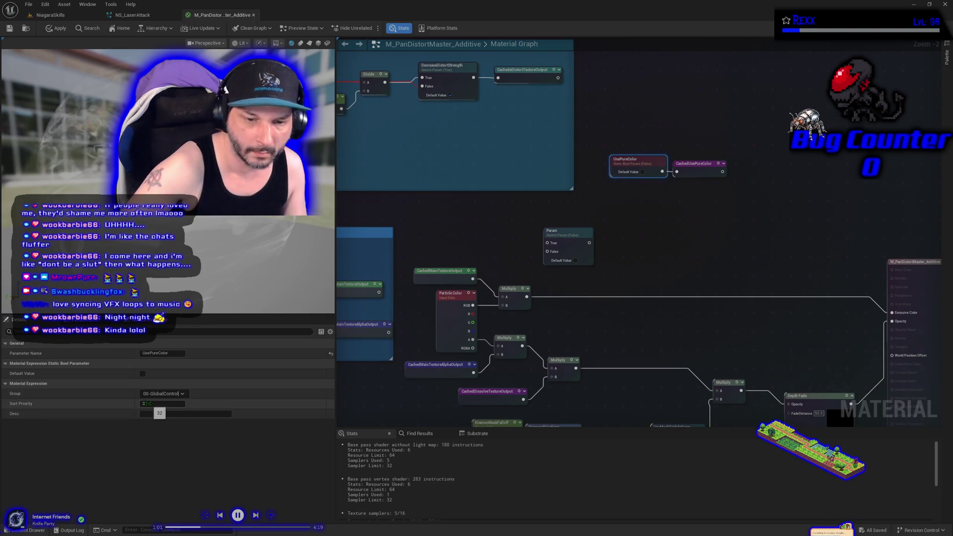
{"action": "type", "text": "1"}
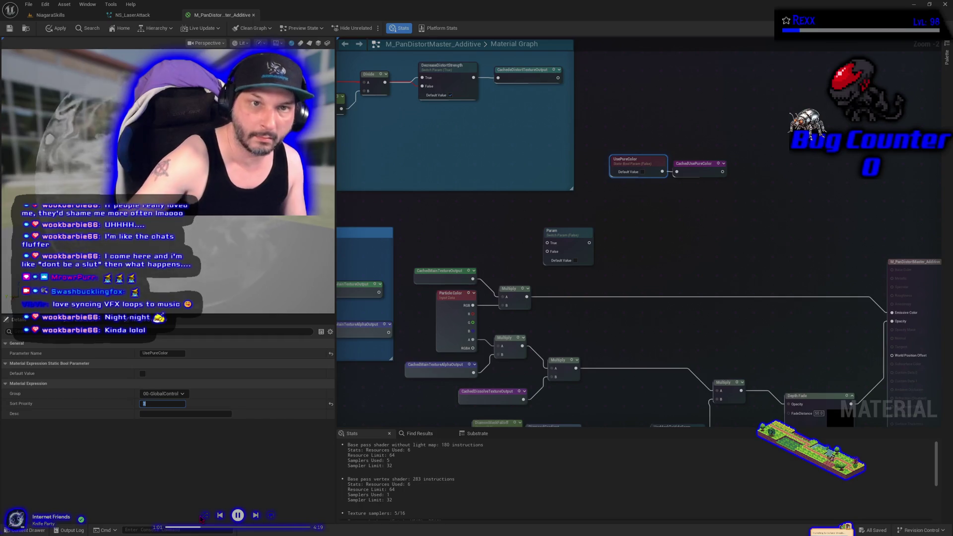
{"action": "left_click", "coordinate": [57, 28]}
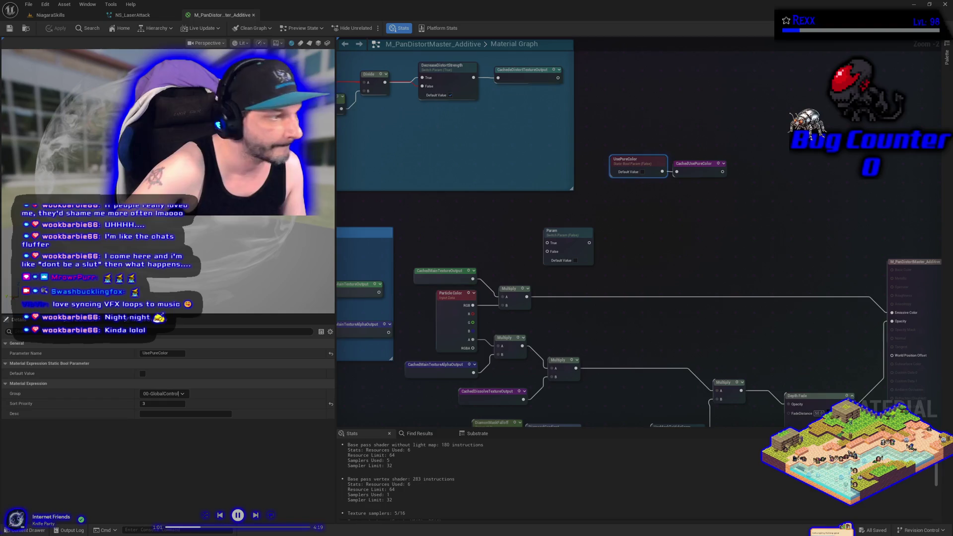
{"action": "right_click", "coordinate": [617, 214]}
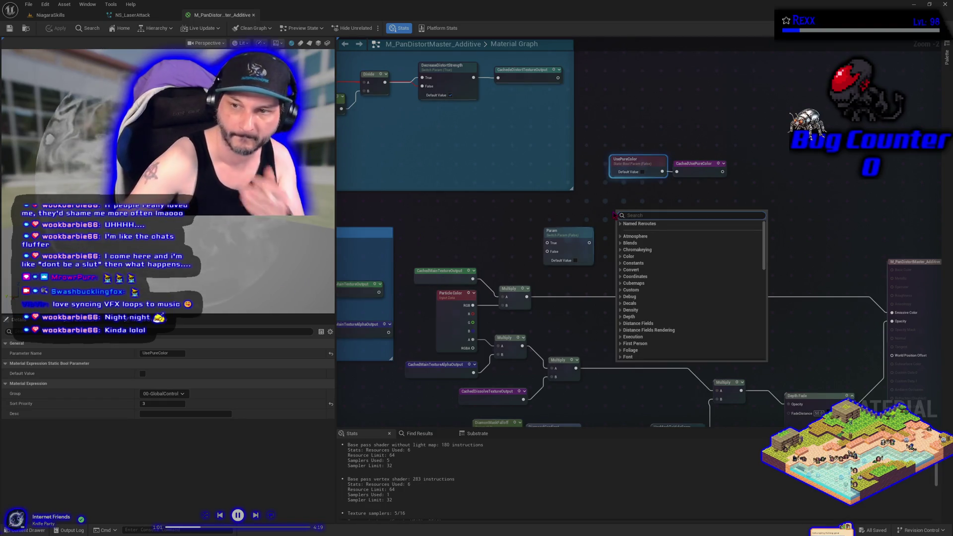
Add a CachedUsePureColor reroute usage node and place it left of the Param switch.
{"action": "left_click", "coordinate": [648, 256]}
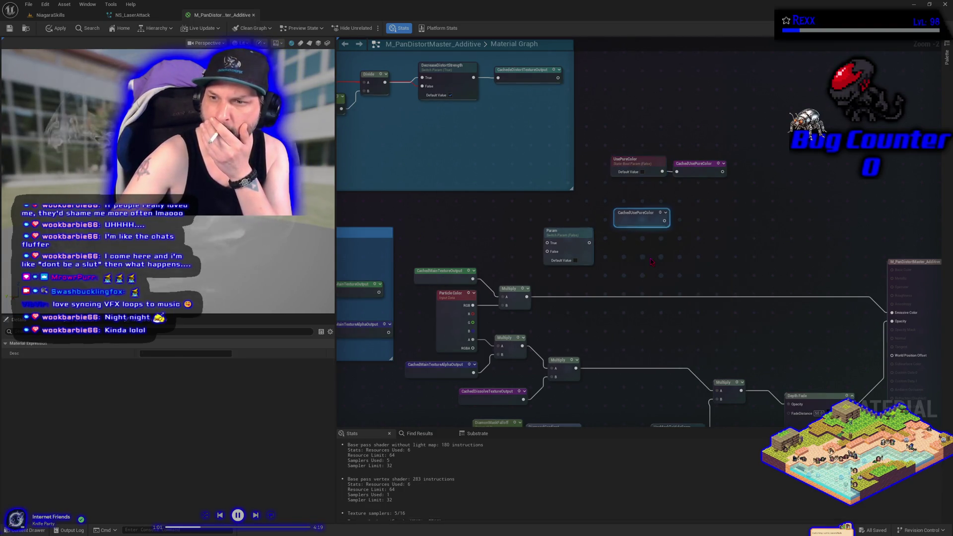
{"action": "mouse_move", "coordinate": [638, 227]}
{"action": "left_mouse_down"}
{"action": "mouse_move", "coordinate": [539, 232]}
{"action": "mouse_move", "coordinate": [497, 257]}
{"action": "mouse_move", "coordinate": [560, 263]}
{"action": "left_mouse_up"}
{"action": "left_click", "coordinate": [642, 242]}
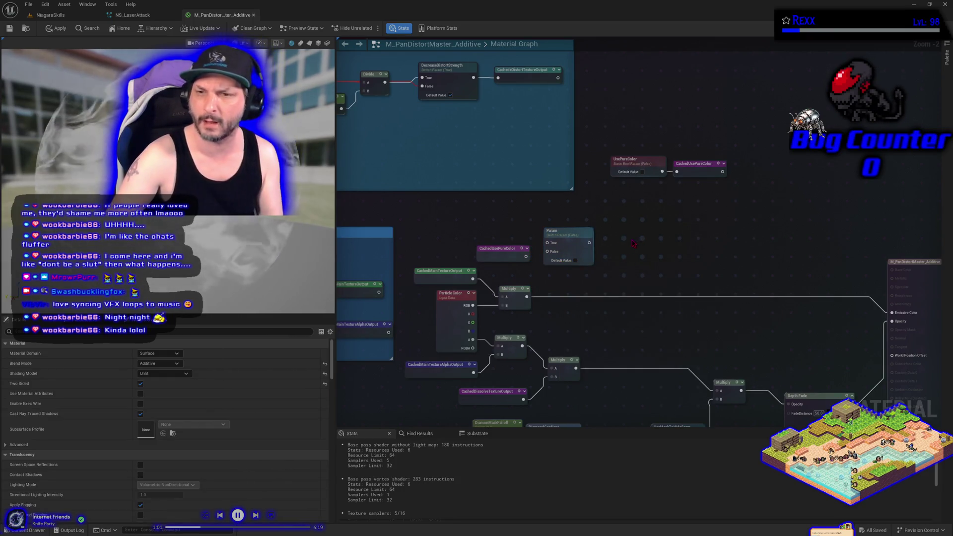
{"action": "right_click", "coordinate": [656, 251]}
Add a Switch node from the 'switch' search and delete the old Param node.
{"action": "type", "text": "switch"}
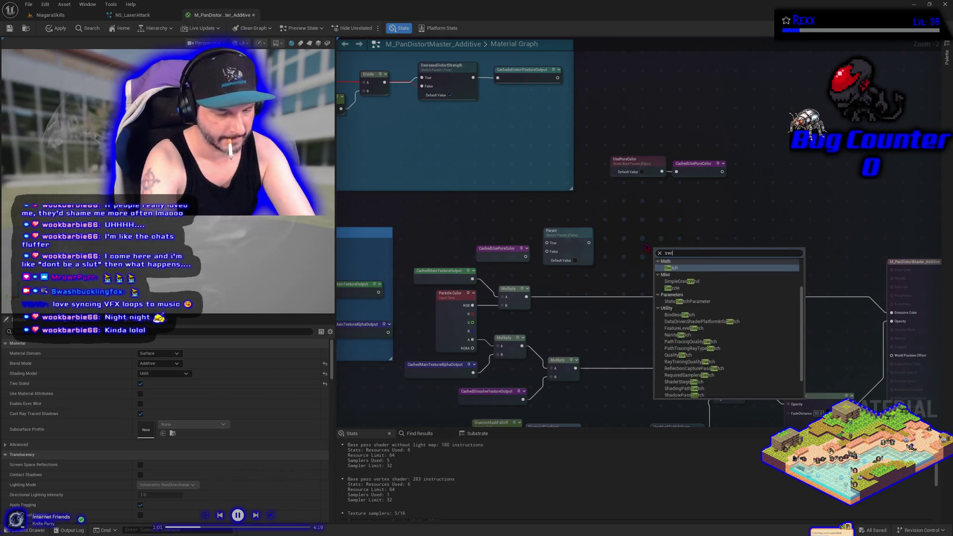
{"action": "key", "text": "Return"}
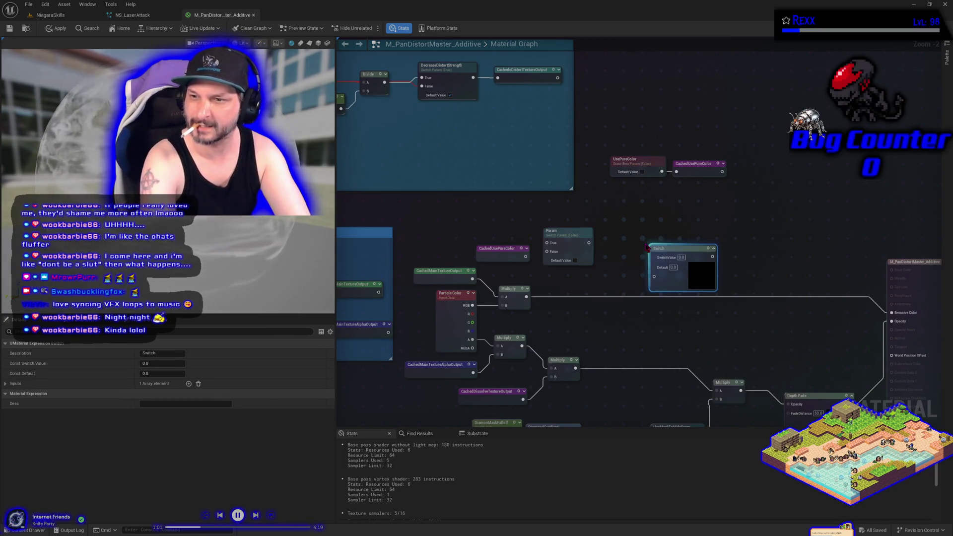
{"action": "mouse_move", "coordinate": [525, 257]}
{"action": "left_mouse_down"}
{"action": "mouse_move", "coordinate": [637, 284]}
{"action": "mouse_move", "coordinate": [654, 277]}
{"action": "left_mouse_up"}
{"action": "left_click", "coordinate": [564, 237]}
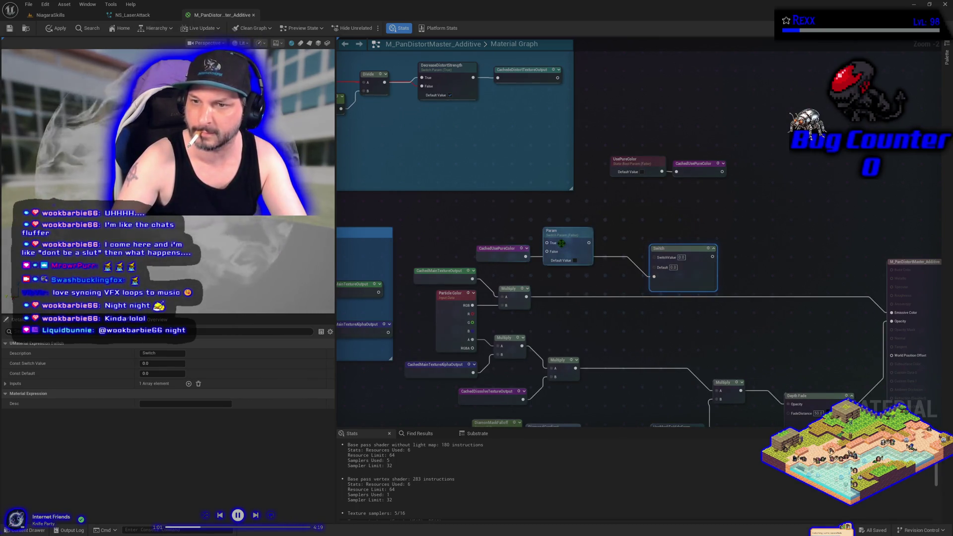
{"action": "key", "text": "Delete"}
Move the Switch into Param's old spot and connect CachedMainTextureOutput to its Default input.
{"action": "left_click_drag", "start_coordinate": [693, 255], "coordinate": [594, 238]}
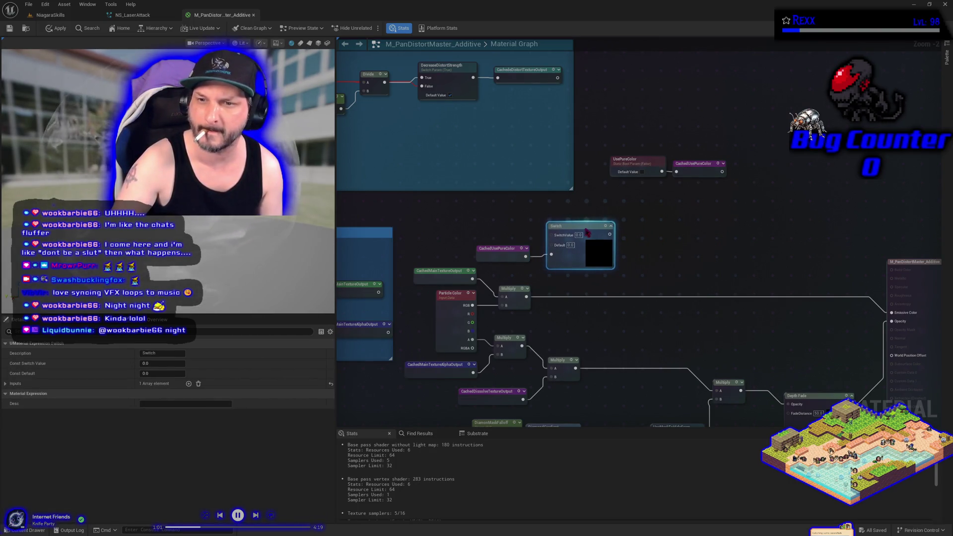
{"action": "left_click_drag", "start_coordinate": [589, 232], "coordinate": [585, 232]}
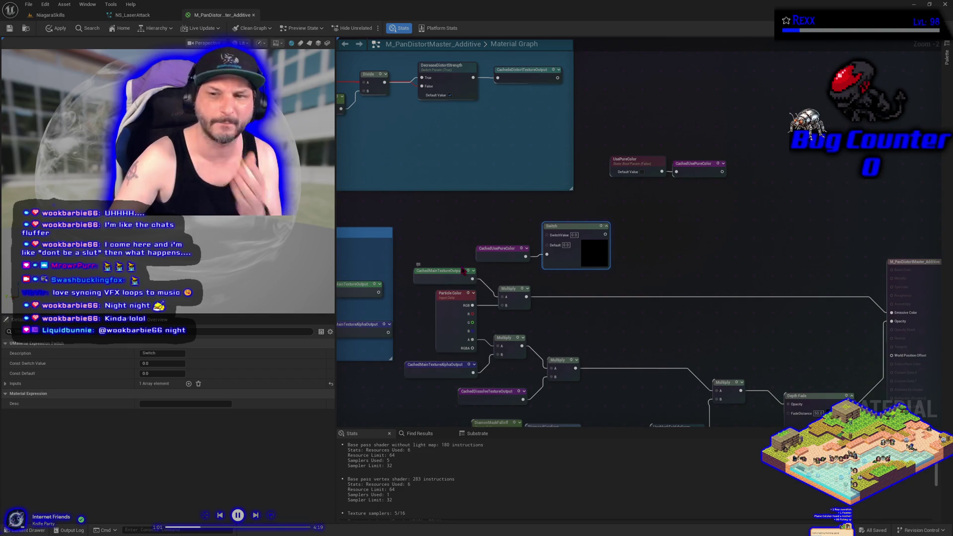
{"action": "mouse_move", "coordinate": [472, 278]}
{"action": "left_mouse_down"}
{"action": "mouse_move", "coordinate": [533, 294]}
{"action": "mouse_move", "coordinate": [526, 251]}
{"action": "mouse_move", "coordinate": [548, 252]}
{"action": "left_mouse_up"}
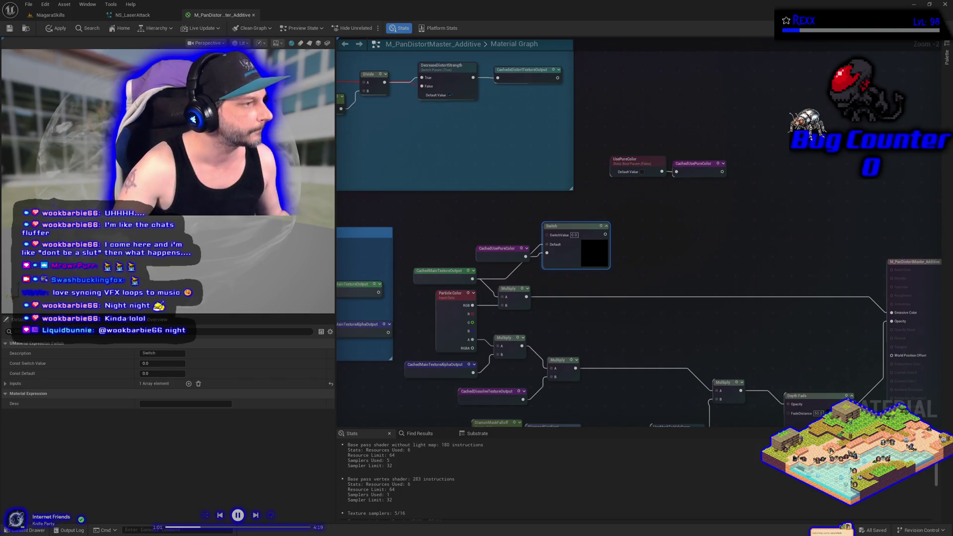
{"action": "left_click", "coordinate": [467, 219]}
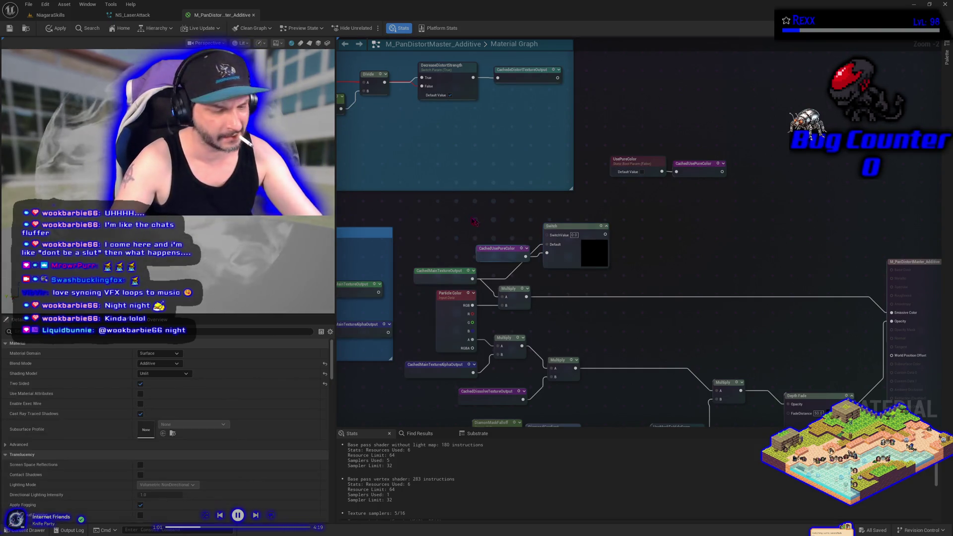
Place a Constant of 1 above CachedUsePureColor and connect it to SwitchValue.
{"action": "left_click", "coordinate": [467, 219]}
{"action": "left_click", "coordinate": [484, 226]}
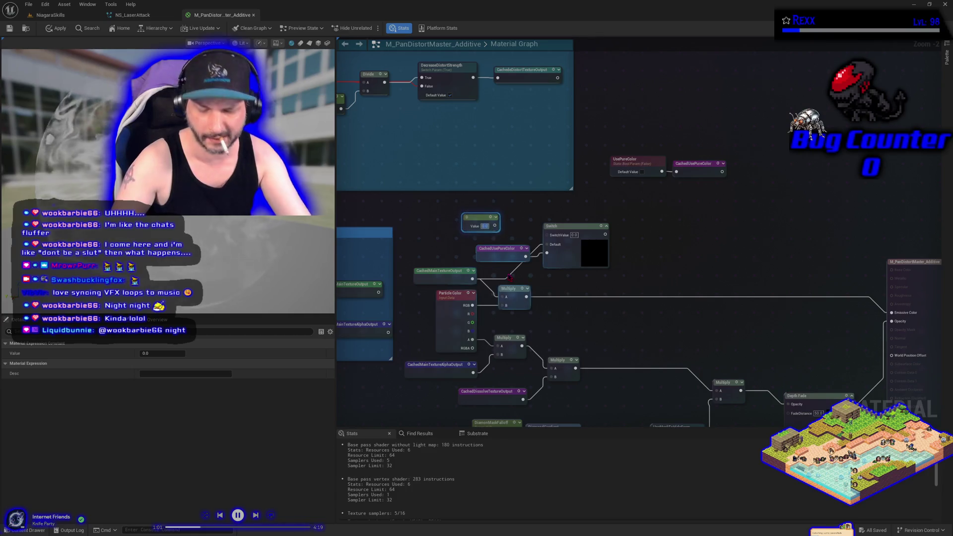
{"action": "type", "text": "1"}
{"action": "key", "text": "Return"}
{"action": "mouse_move", "coordinate": [495, 225]}
{"action": "left_mouse_down"}
{"action": "mouse_move", "coordinate": [549, 246]}
{"action": "mouse_move", "coordinate": [548, 235]}
{"action": "left_mouse_up"}
{"action": "left_click_drag", "start_coordinate": [476, 223], "coordinate": [505, 232]}
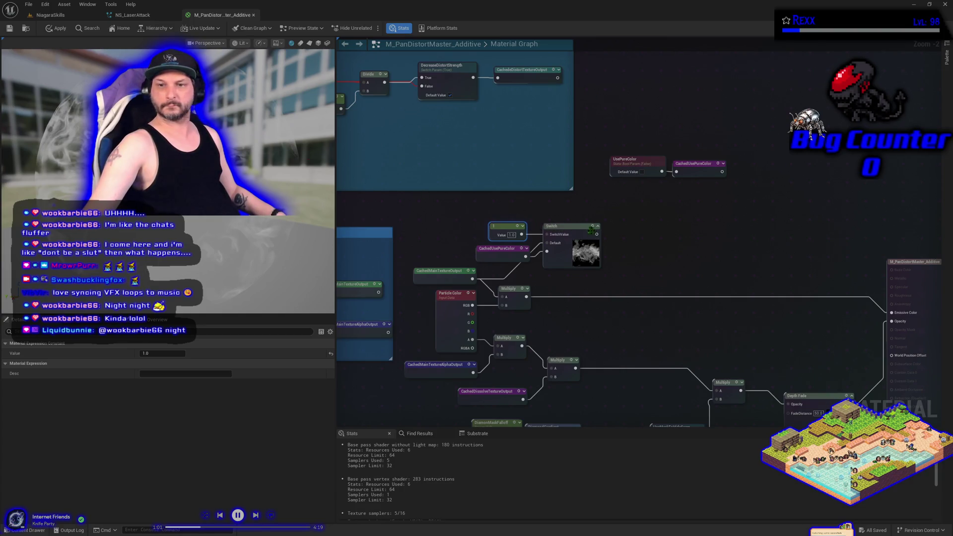
Feed the Switch output into the color Multiply, tidy CachedMainTextureOutput, and save the material.
{"action": "mouse_move", "coordinate": [597, 234]}
{"action": "left_mouse_down"}
{"action": "mouse_move", "coordinate": [546, 291]}
{"action": "mouse_move", "coordinate": [506, 300]}
{"action": "mouse_move", "coordinate": [651, 294]}
{"action": "left_mouse_up"}
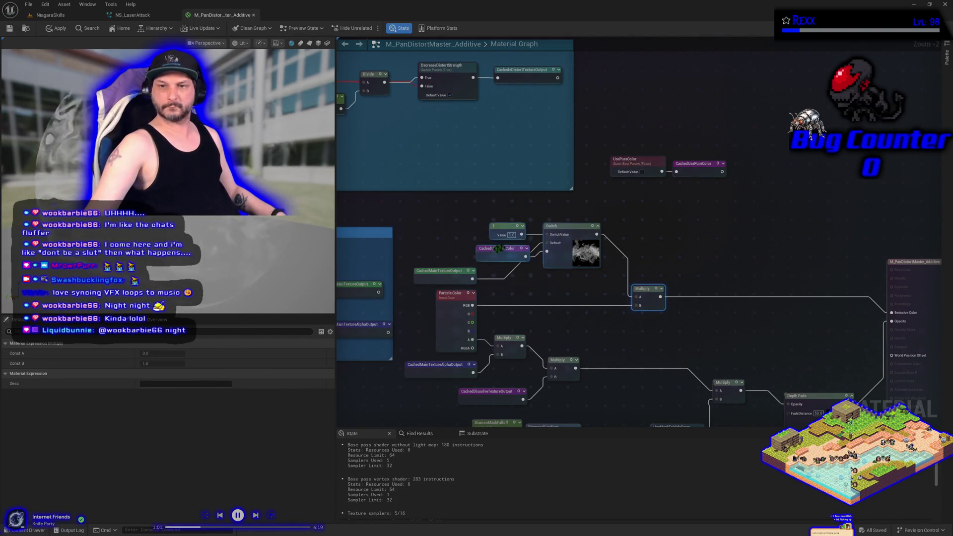
{"action": "left_click_drag", "start_coordinate": [436, 278], "coordinate": [432, 242]}
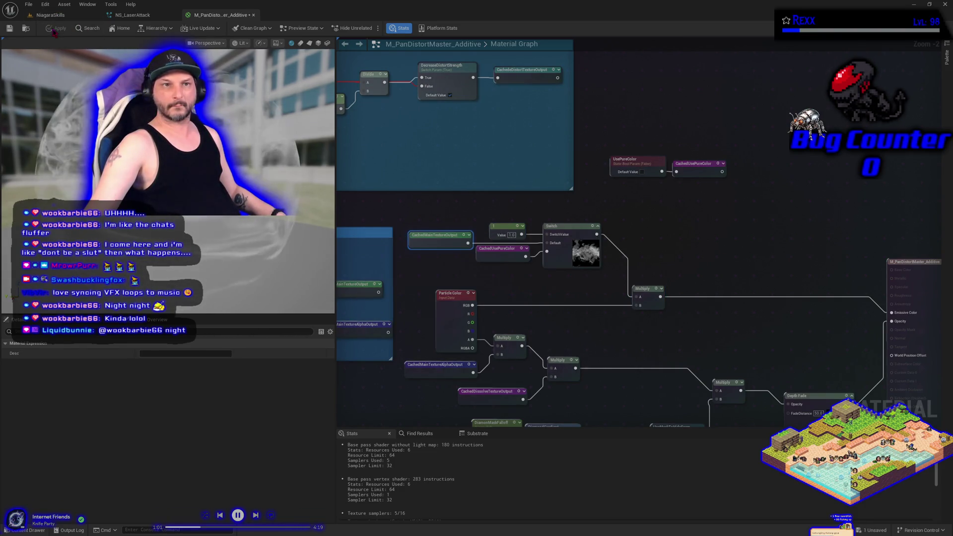
{"action": "left_click", "coordinate": [29, 5]}
{"action": "left_click", "coordinate": [42, 49]}
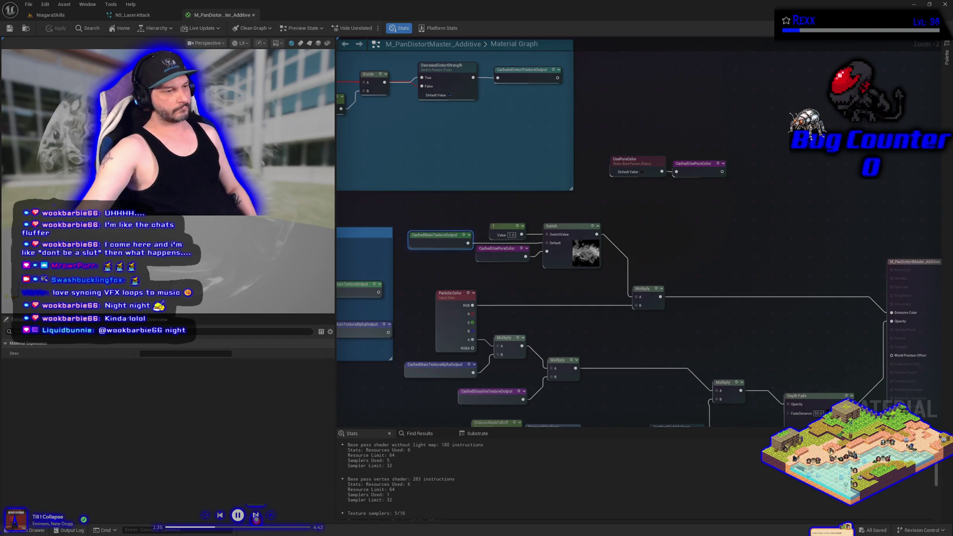
{"action": "left_click", "coordinate": [255, 516]}
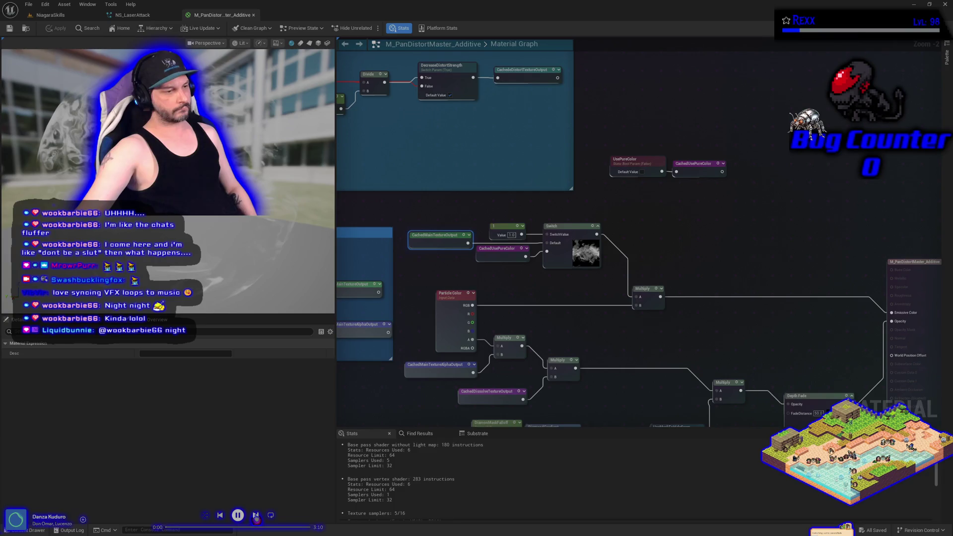
{"action": "left_click", "coordinate": [256, 517]}
{"action": "left_click", "coordinate": [255, 516]}
{"action": "left_click", "coordinate": [256, 516]}
{"action": "left_click", "coordinate": [256, 516]}
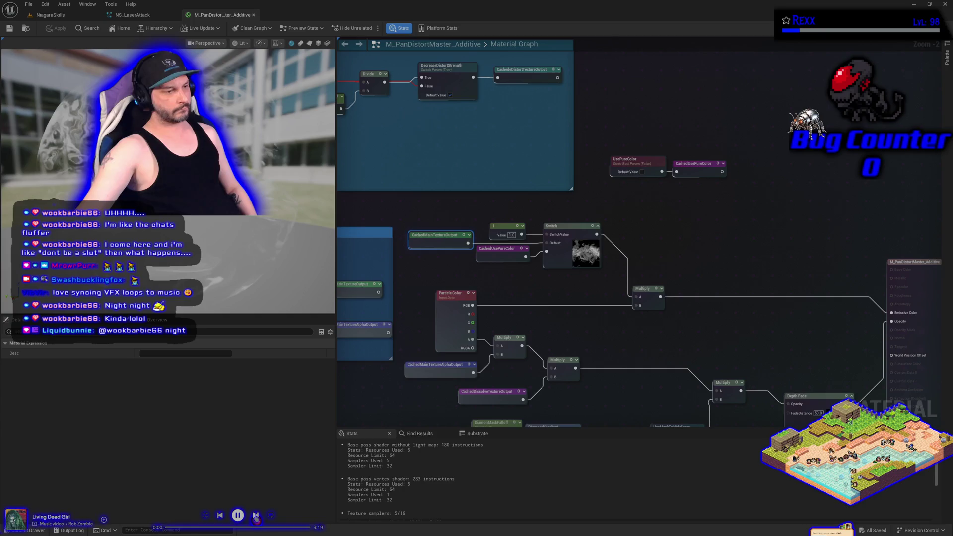
{"action": "left_click", "coordinate": [256, 516]}
{"action": "left_click", "coordinate": [221, 517]}
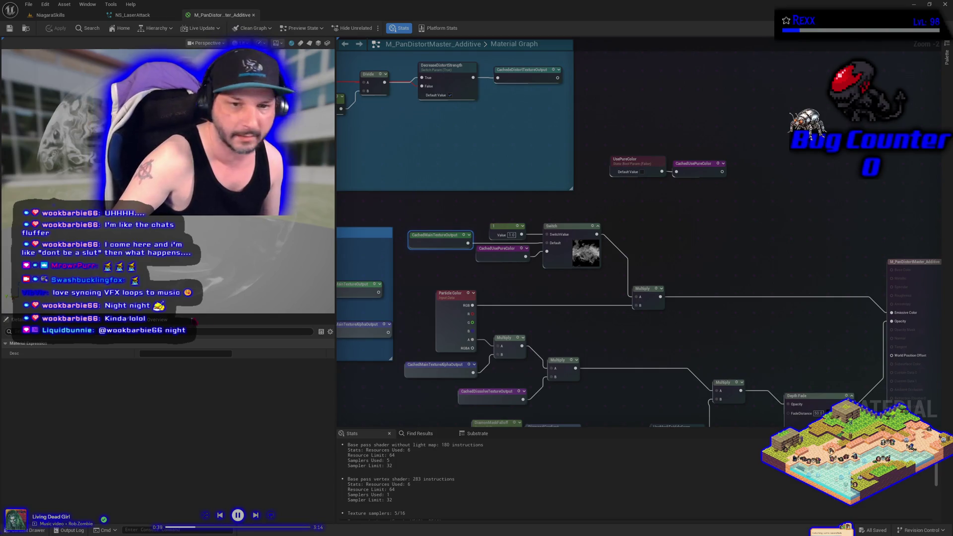
{"action": "mouse_move", "coordinate": [598, 125]}
{"action": "left_mouse_down"}
{"action": "mouse_move", "coordinate": [642, 196]}
{"action": "mouse_move", "coordinate": [673, 210]}
{"action": "left_mouse_up"}
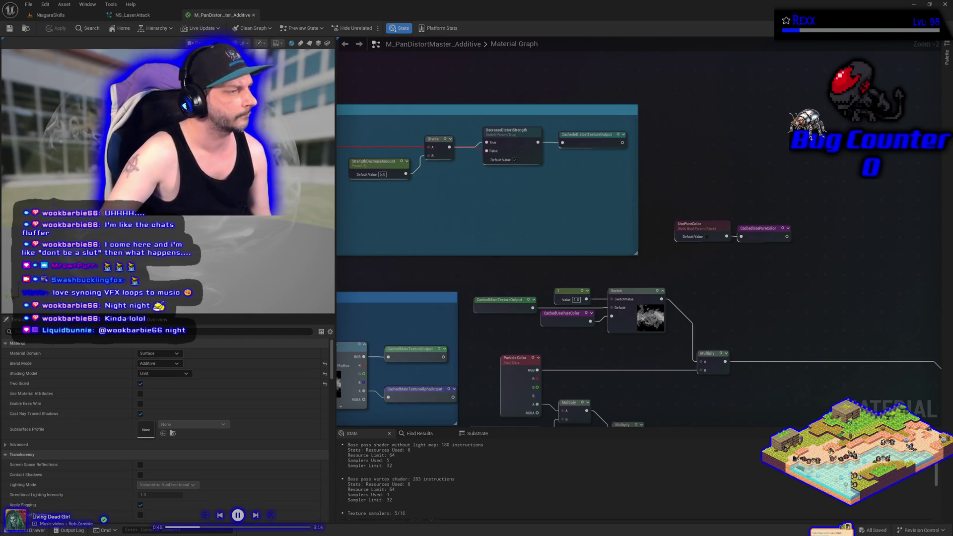
Drag the Switch, constant 1, and cached input nodes down beside the alpha Multiply chain.
{"action": "left_click_drag", "start_coordinate": [422, 264], "coordinate": [469, 234]}
{"action": "mouse_move", "coordinate": [705, 328]}
{"action": "left_mouse_down"}
{"action": "mouse_move", "coordinate": [754, 298]}
{"action": "mouse_move", "coordinate": [576, 268]}
{"action": "left_mouse_up"}
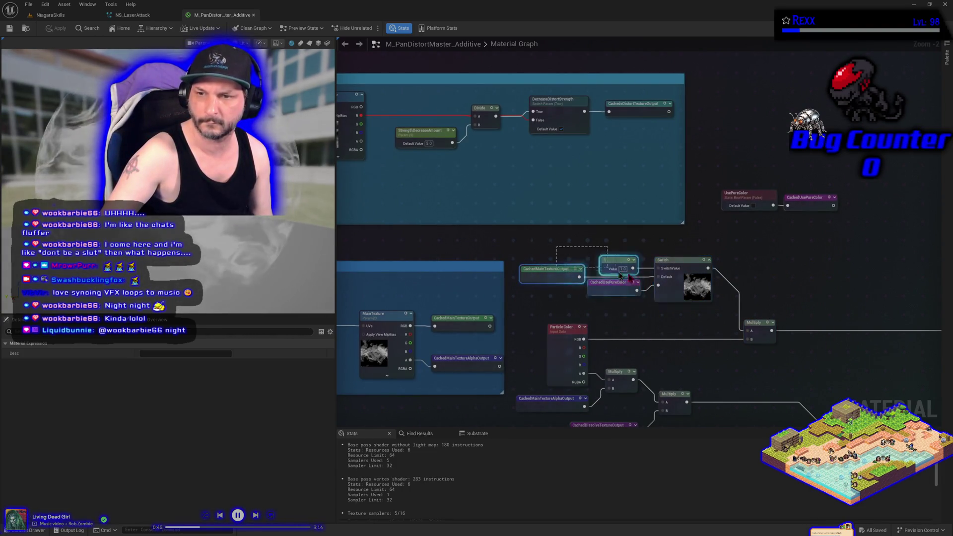
{"action": "scroll", "coordinate": [556, 315], "scroll_direction": "down", "scroll_amount": 3}
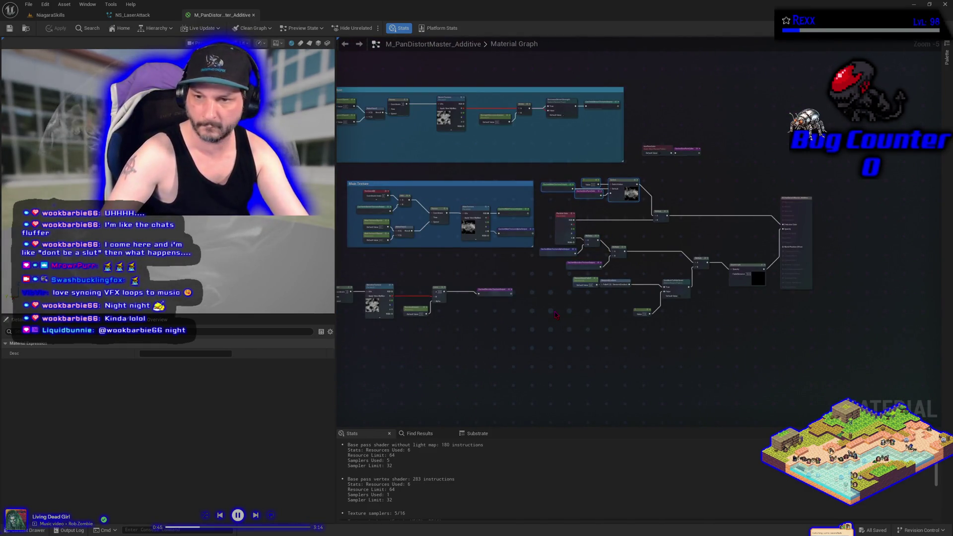
{"action": "left_click_drag", "start_coordinate": [555, 314], "coordinate": [552, 308]}
{"action": "scroll", "coordinate": [552, 309], "scroll_direction": "up", "scroll_amount": 5}
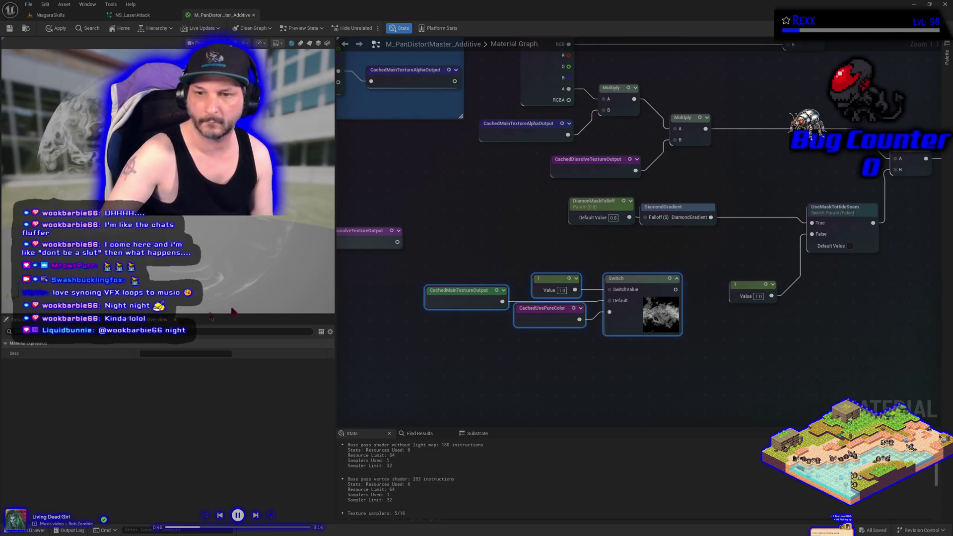
{"action": "left_click", "coordinate": [433, 298]}
Delete CachedMainTextureOutput and connect CachedMainTextureAlphaOutput to the Switch Default input instead.
{"action": "key", "text": "Delete"}
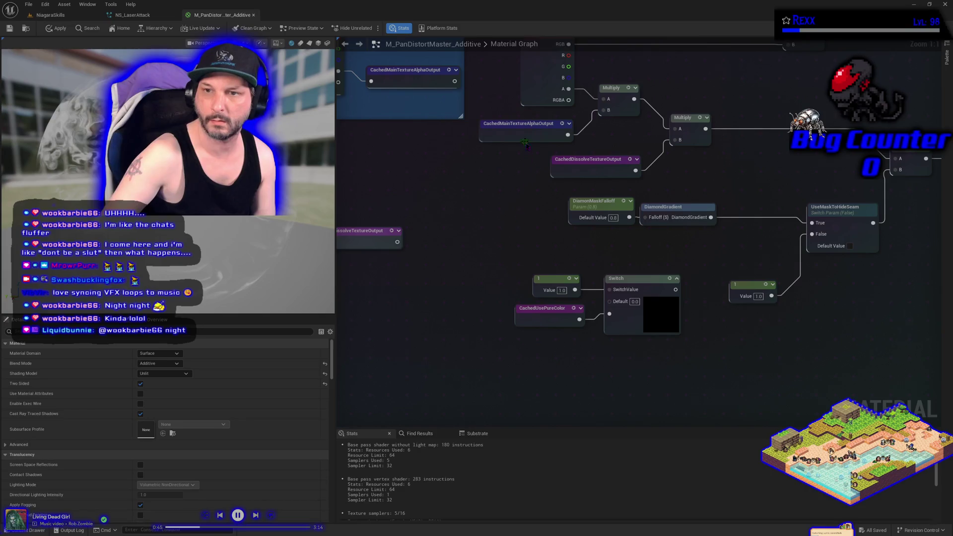
{"action": "left_click", "coordinate": [568, 135], "text": "alt"}
{"action": "mouse_move", "coordinate": [533, 138]}
{"action": "left_mouse_down"}
{"action": "mouse_move", "coordinate": [465, 299]}
{"action": "mouse_move", "coordinate": [620, 307]}
{"action": "mouse_move", "coordinate": [610, 301]}
{"action": "left_mouse_up"}
{"action": "left_click_drag", "start_coordinate": [551, 278], "coordinate": [545, 273]}
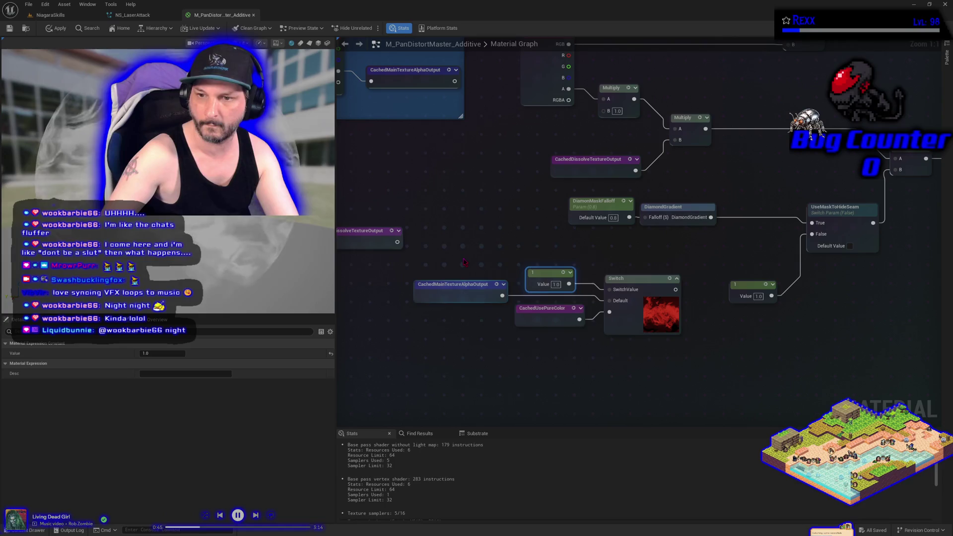
Feed the Switch output into the alpha Multiply, then apply and save the material.
{"action": "left_click_drag", "start_coordinate": [464, 262], "coordinate": [687, 342]}
{"action": "mouse_move", "coordinate": [634, 312]}
{"action": "left_mouse_down"}
{"action": "mouse_move", "coordinate": [781, 333]}
{"action": "mouse_move", "coordinate": [653, 262]}
{"action": "mouse_move", "coordinate": [600, 200]}
{"action": "left_mouse_up"}
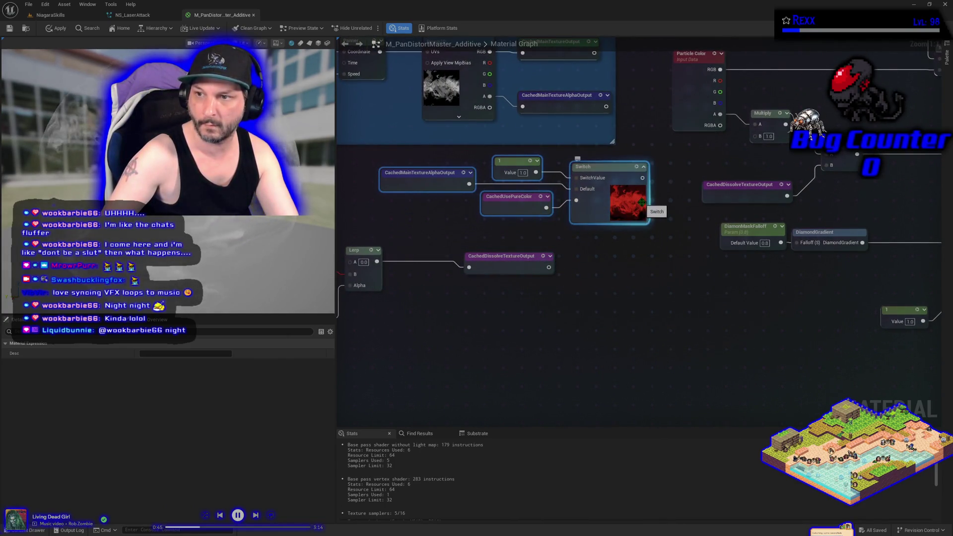
{"action": "left_click_drag", "start_coordinate": [642, 178], "coordinate": [760, 135]}
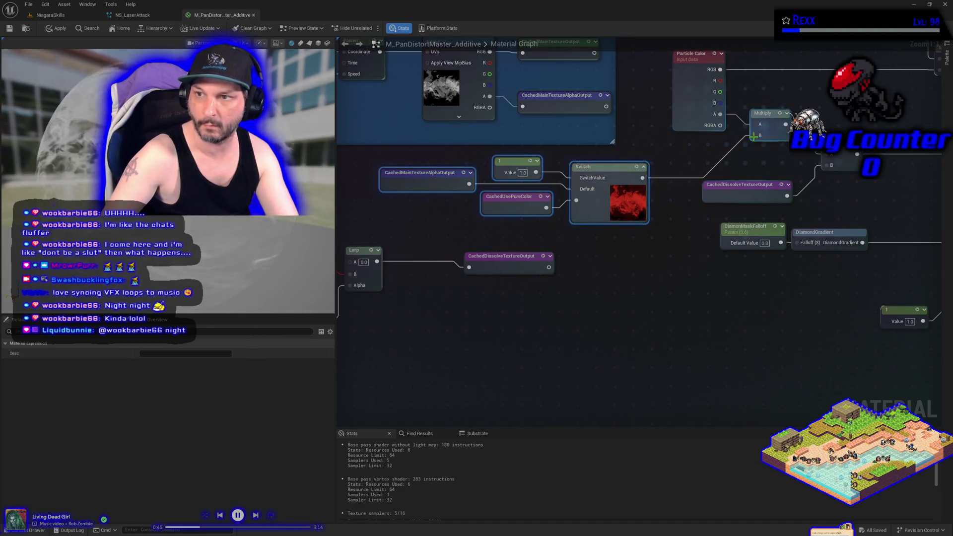
{"action": "left_click", "coordinate": [58, 30]}
{"action": "left_click", "coordinate": [573, 378]}
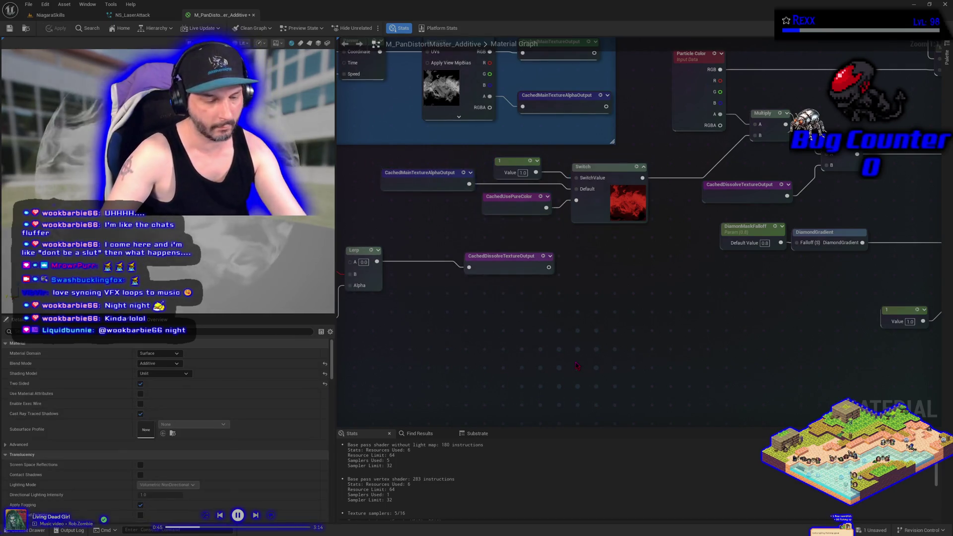
{"action": "key", "text": "ctrl+s"}
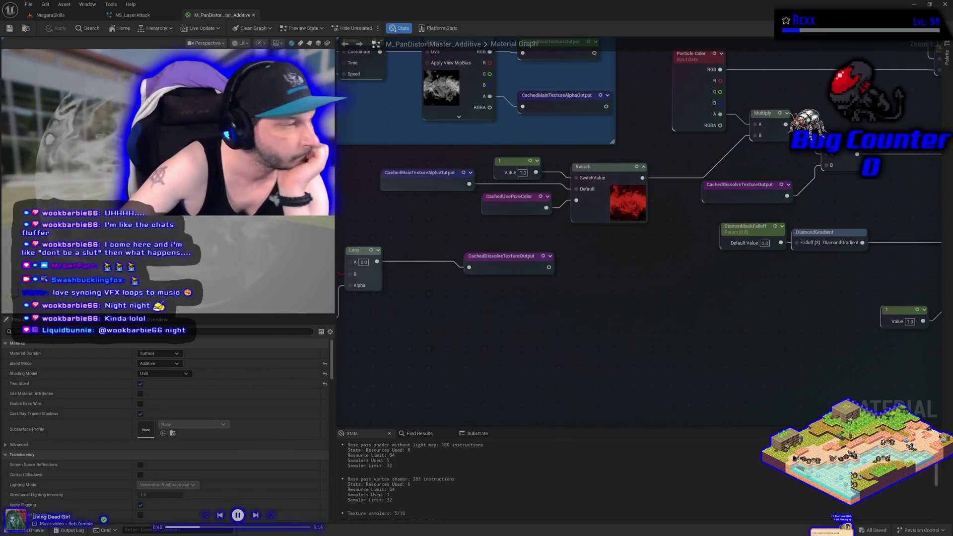
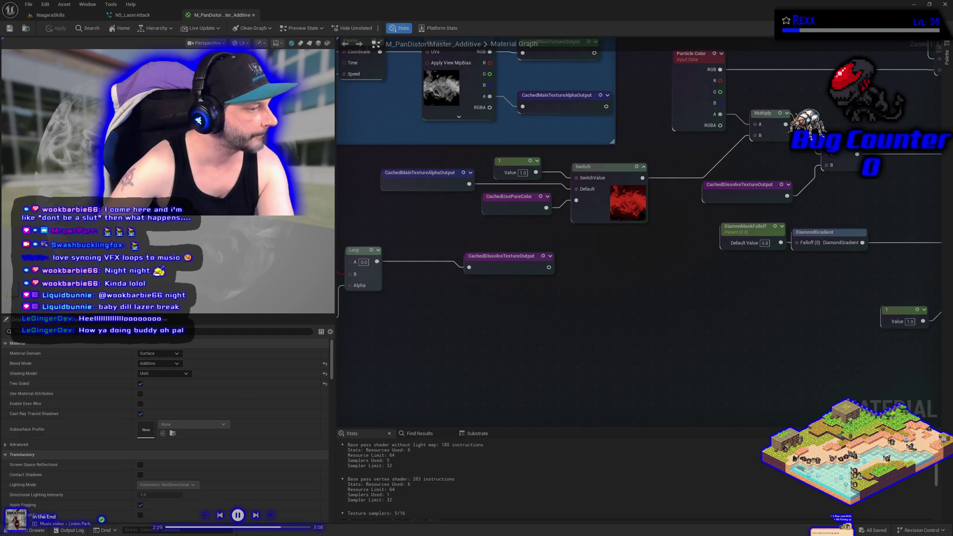
Add a Sine_Remapped node to the M_PanDistortMaster_Additive graph near the Depth Fade nodes.
{"action": "mouse_move", "coordinate": [841, 209]}
{"action": "left_mouse_down"}
{"action": "mouse_move", "coordinate": [618, 283]}
{"action": "mouse_move", "coordinate": [501, 298]}
{"action": "left_mouse_up"}
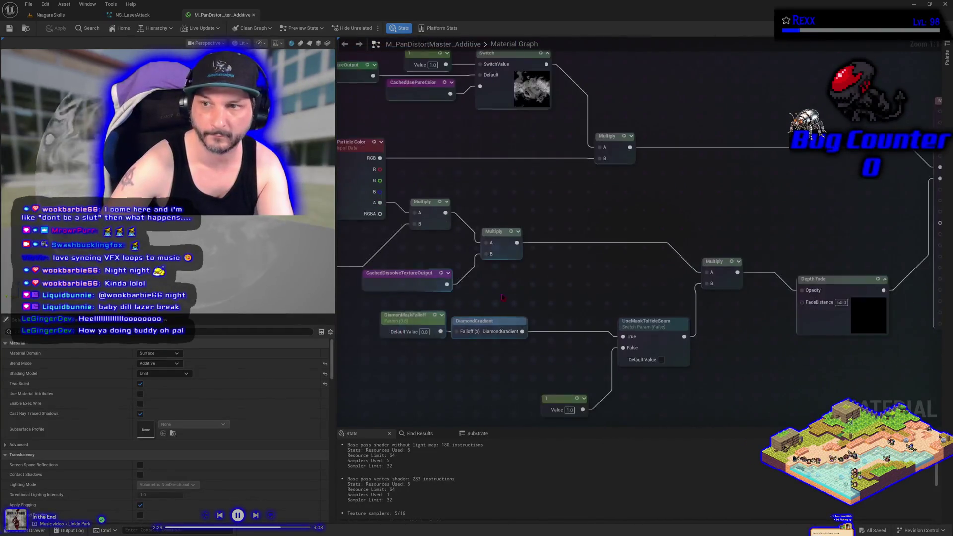
{"action": "scroll", "coordinate": [501, 298], "scroll_direction": "down", "scroll_amount": 2}
{"action": "right_click", "coordinate": [675, 133]}
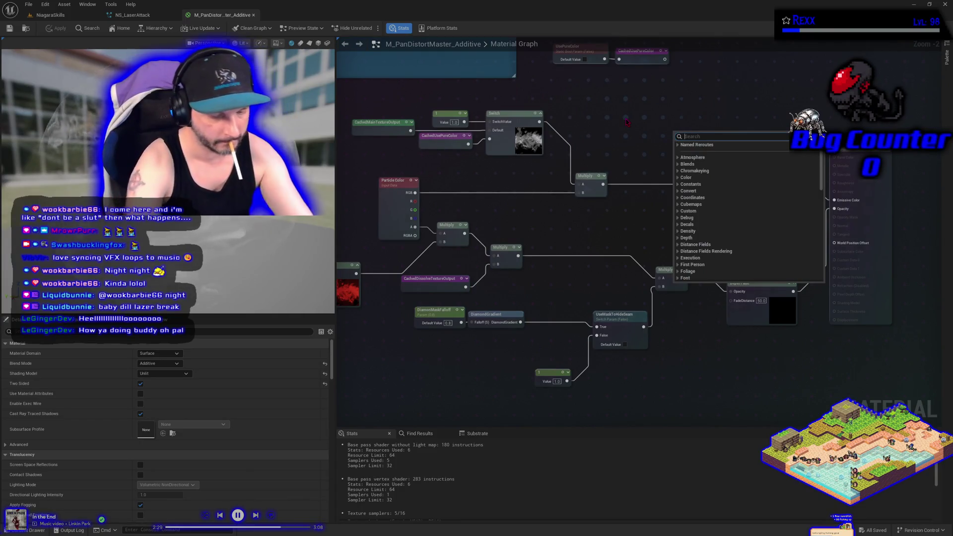
{"action": "type", "text": "sine rem"}
{"action": "key", "text": "Return"}
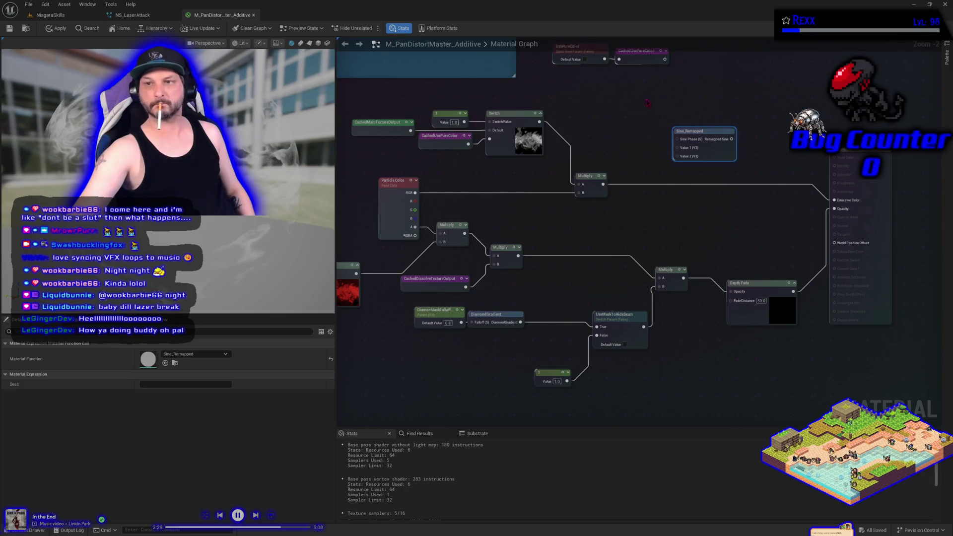
Add a Time input node next to it.
{"action": "right_click", "coordinate": [620, 122]}
{"action": "type", "text": "time"}
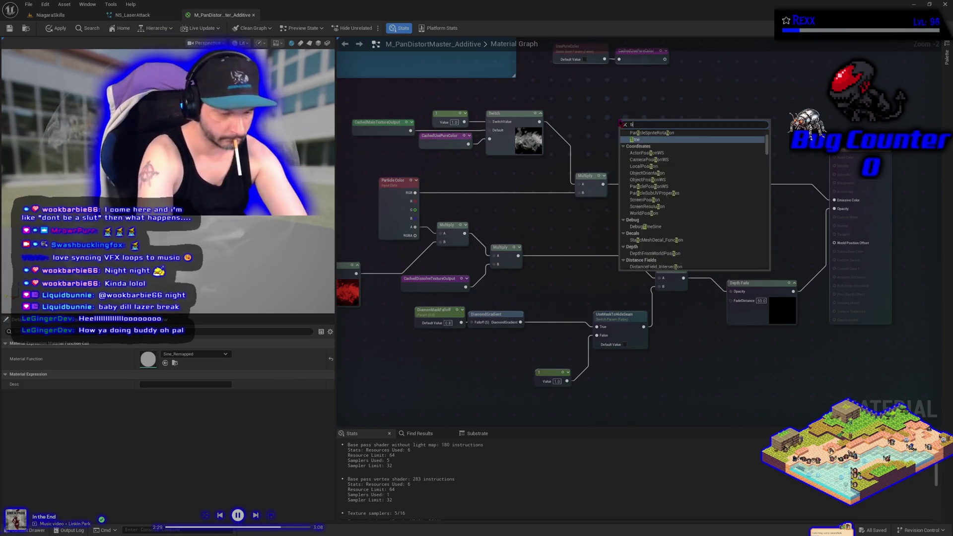
{"action": "key", "text": "Return"}
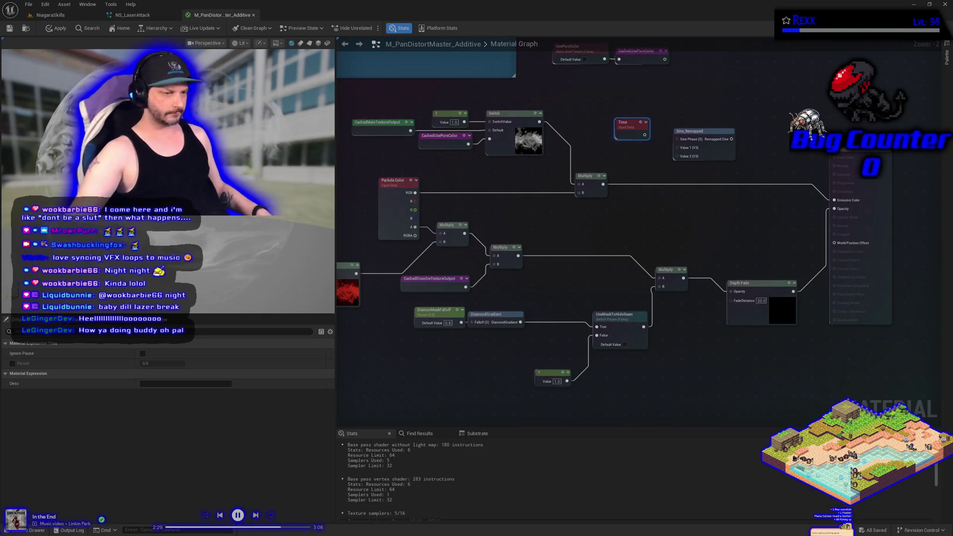
{"action": "key", "text": "alt+Tab"}
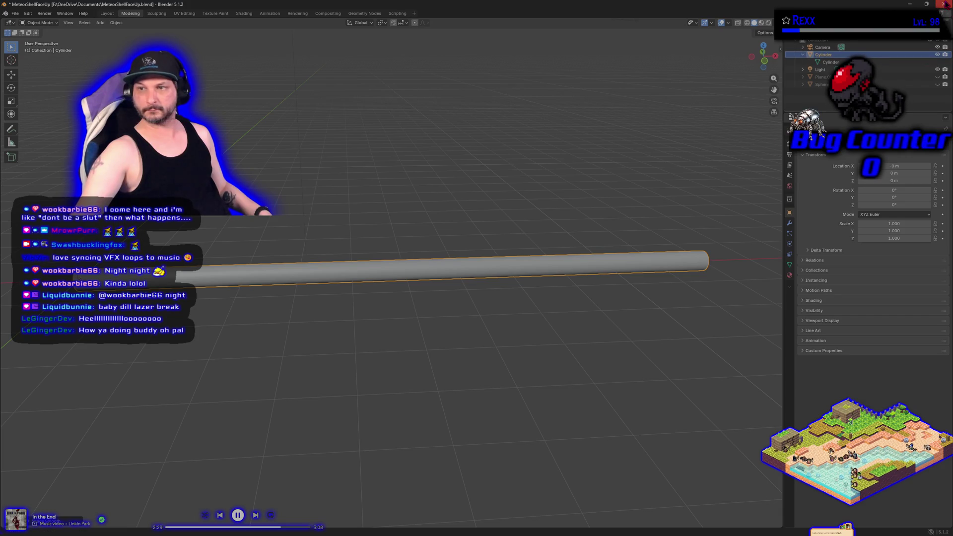
Orbit around the MeteorShellFaceUp cylinder, then quit Blender and save the changes.
{"action": "mouse_move", "coordinate": [222, 406]}
{"action": "left_mouse_down"}
{"action": "mouse_move", "coordinate": [383, 341]}
{"action": "mouse_move", "coordinate": [400, 323]}
{"action": "mouse_move", "coordinate": [358, 340]}
{"action": "mouse_move", "coordinate": [557, 238]}
{"action": "left_mouse_up"}
{"action": "key", "text": "ctrl+q"}
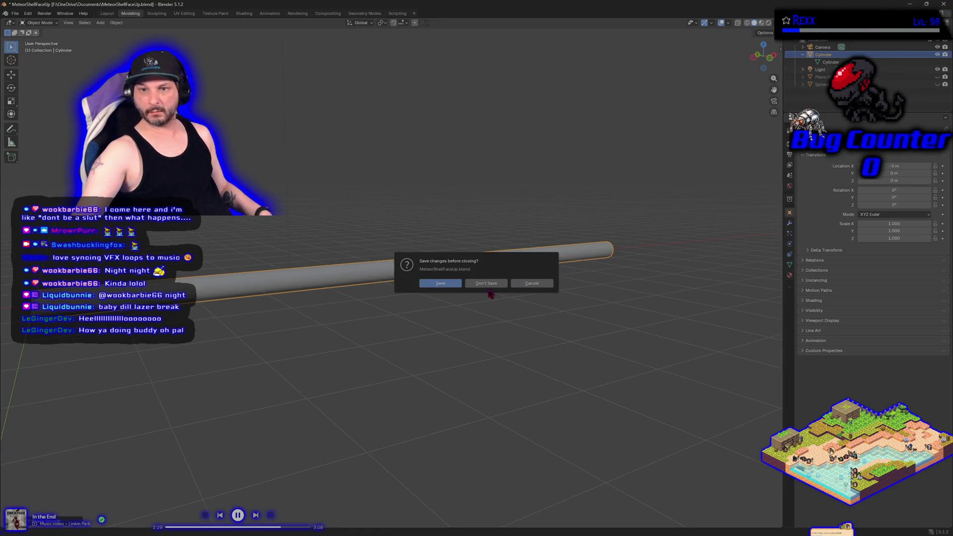
{"action": "left_click", "coordinate": [458, 287]}
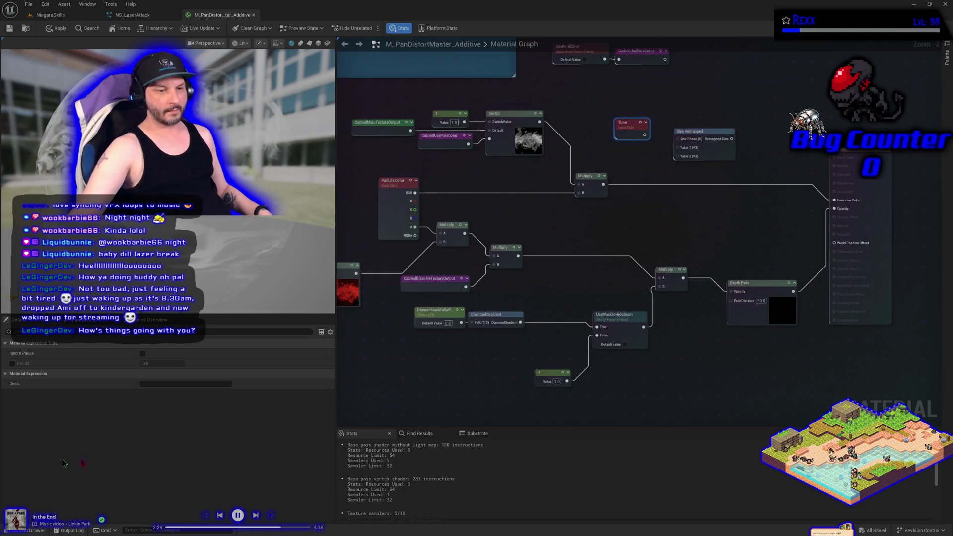
Bring up the NiagaraSkills level viewport with the Laser Attack beam.
{"action": "scroll", "coordinate": [220, 76], "scroll_direction": "down", "scroll_amount": 5}
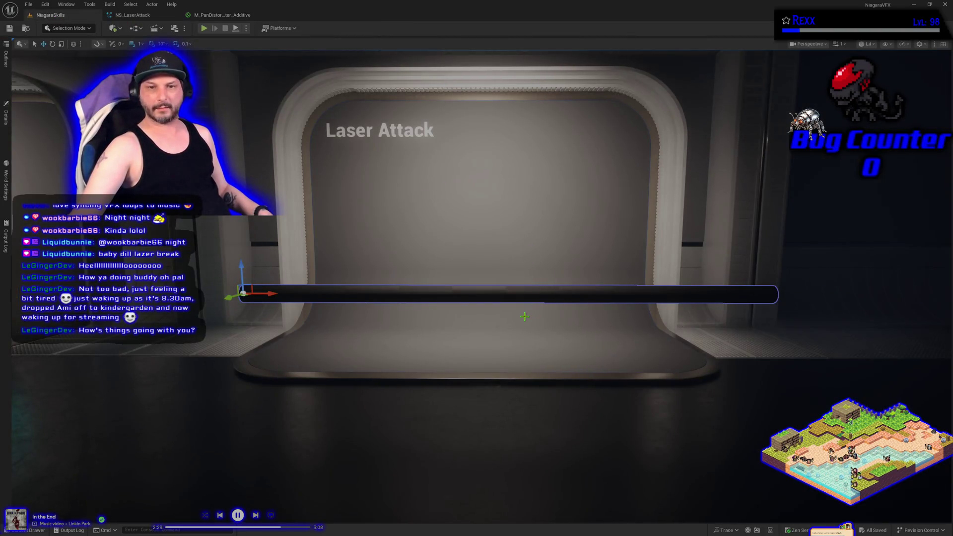
Play the level, visit the Laser Attack room, then stop the session.
{"action": "key", "text": "a"}
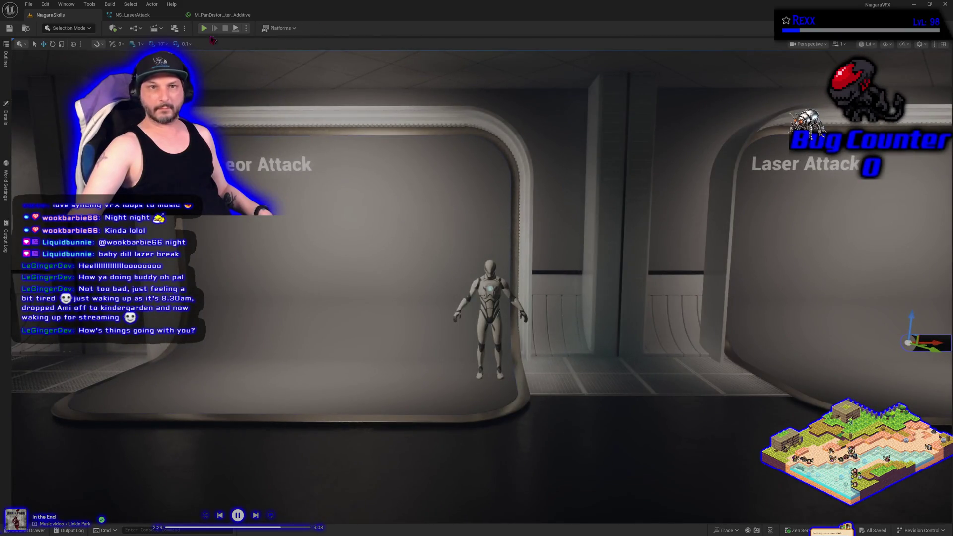
{"action": "left_click", "coordinate": [203, 28]}
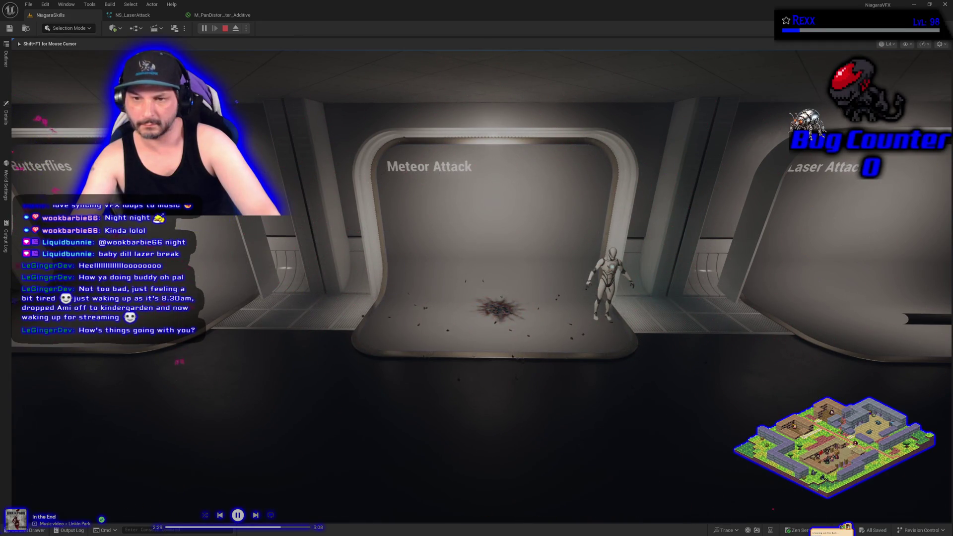
{"action": "key", "text": "Right"}
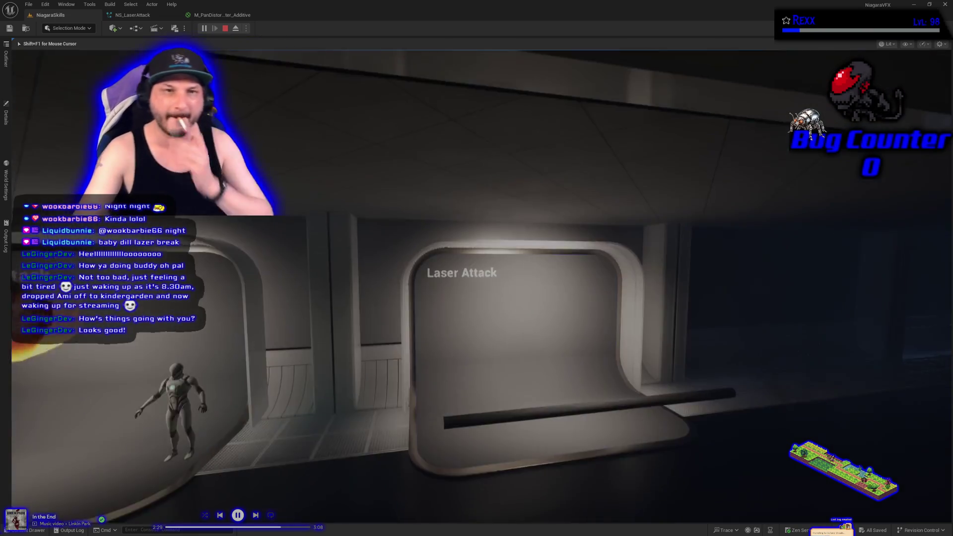
{"action": "key", "text": "Escape"}
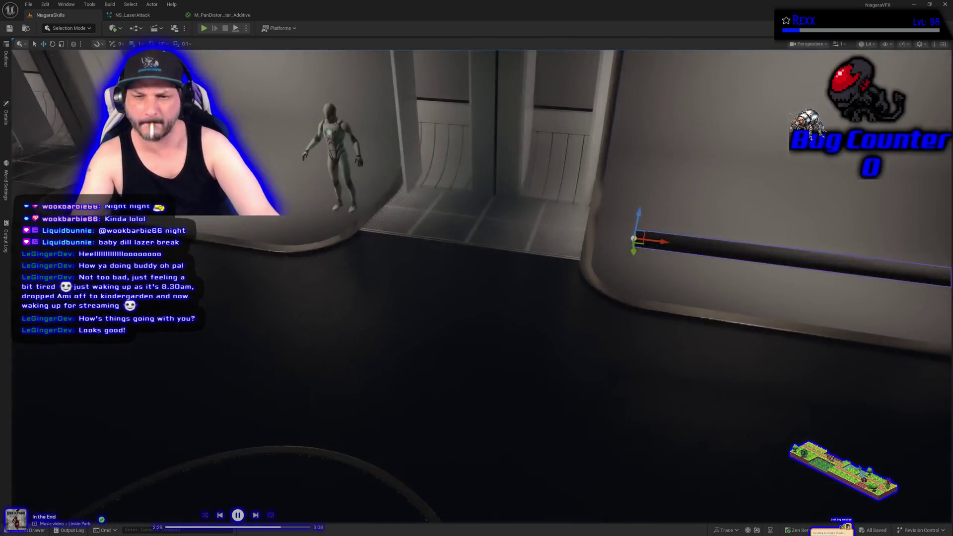
Frame the Laser Attack beam and nudge it slightly along X.
{"action": "key", "text": "s"}
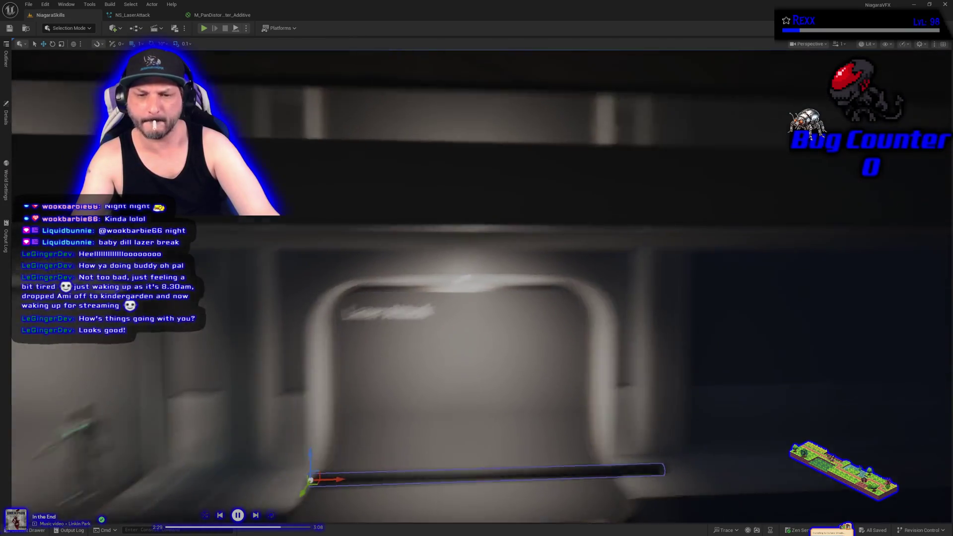
{"action": "key", "text": "s"}
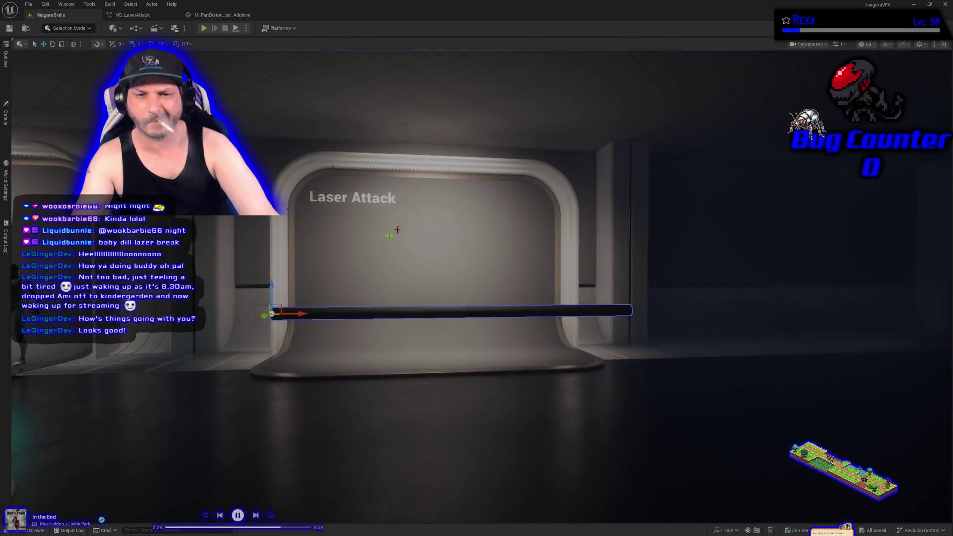
{"action": "left_click_drag", "start_coordinate": [299, 314], "coordinate": [303, 313]}
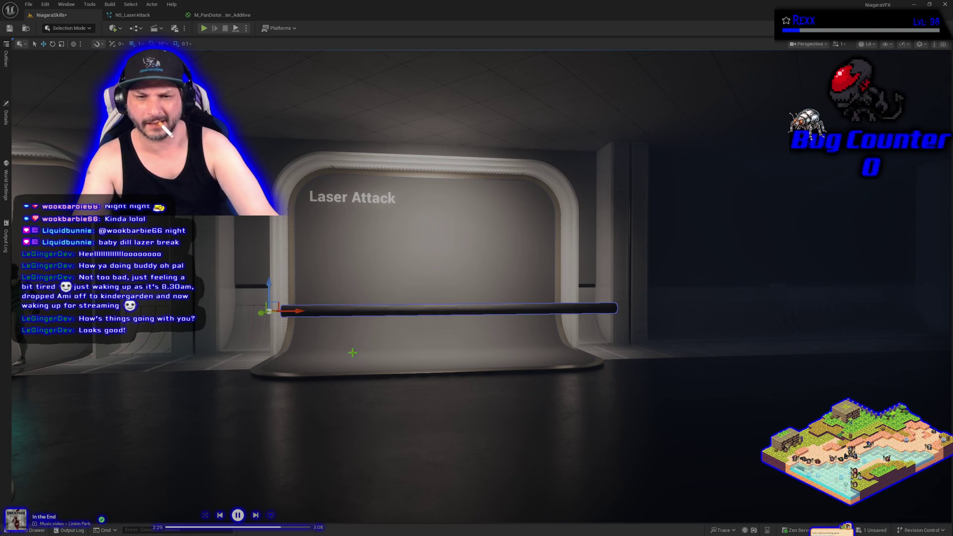
{"action": "mouse_move", "coordinate": [295, 312]}
{"action": "left_mouse_down"}
{"action": "mouse_move", "coordinate": [315, 303]}
{"action": "mouse_move", "coordinate": [315, 288]}
{"action": "mouse_move", "coordinate": [315, 318]}
{"action": "left_mouse_up"}
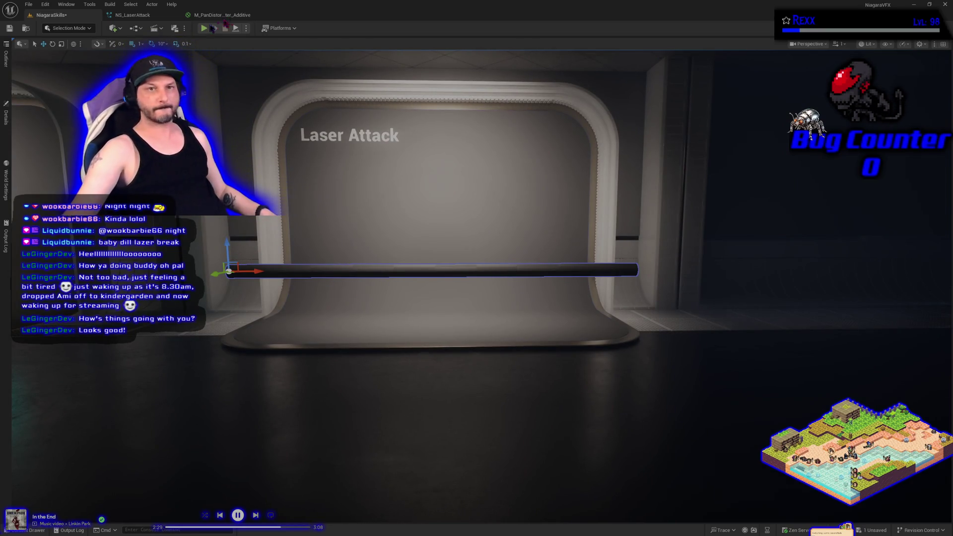
{"action": "left_click", "coordinate": [221, 15]}
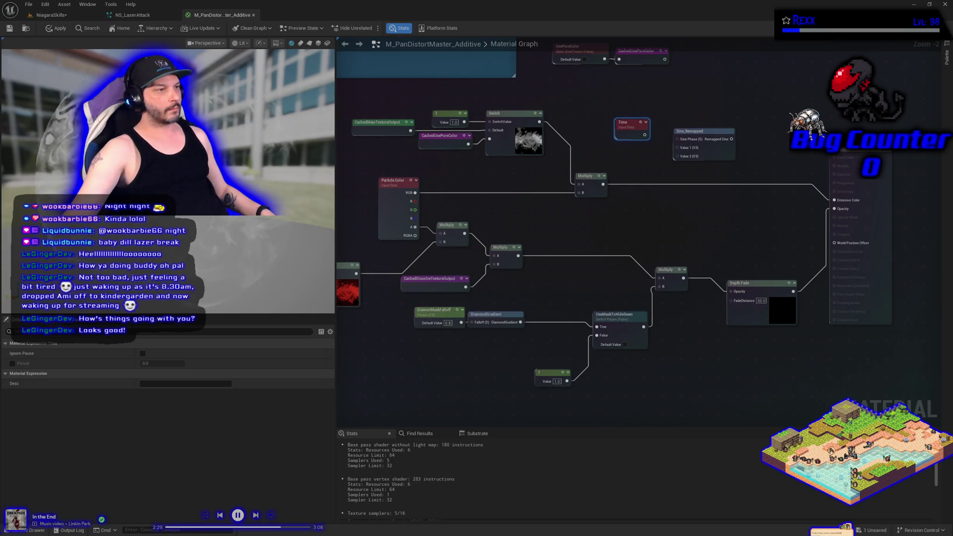
Move Sine_Remapped aside and wire Time into a new Multiply node's B input.
{"action": "left_click_drag", "start_coordinate": [629, 158], "coordinate": [551, 208]}
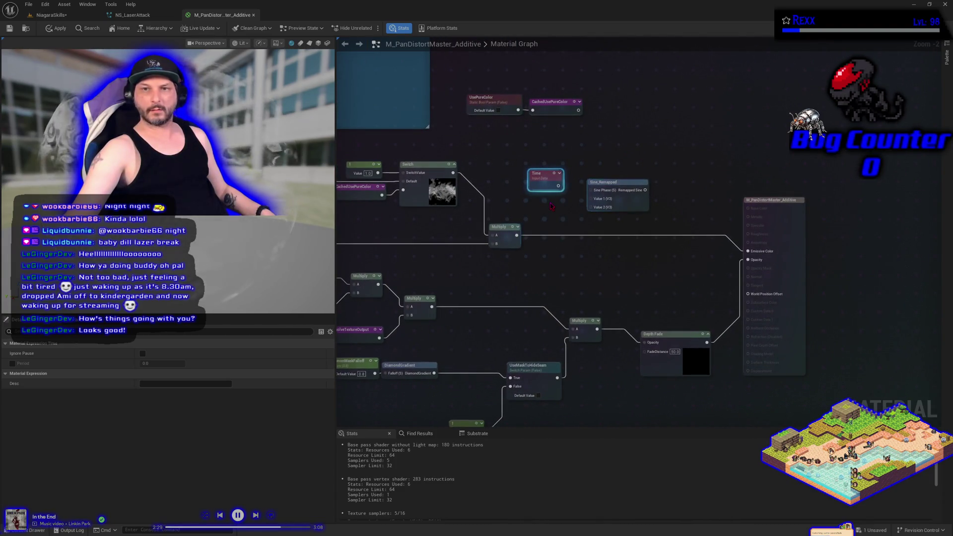
{"action": "left_click_drag", "start_coordinate": [632, 187], "coordinate": [698, 164]}
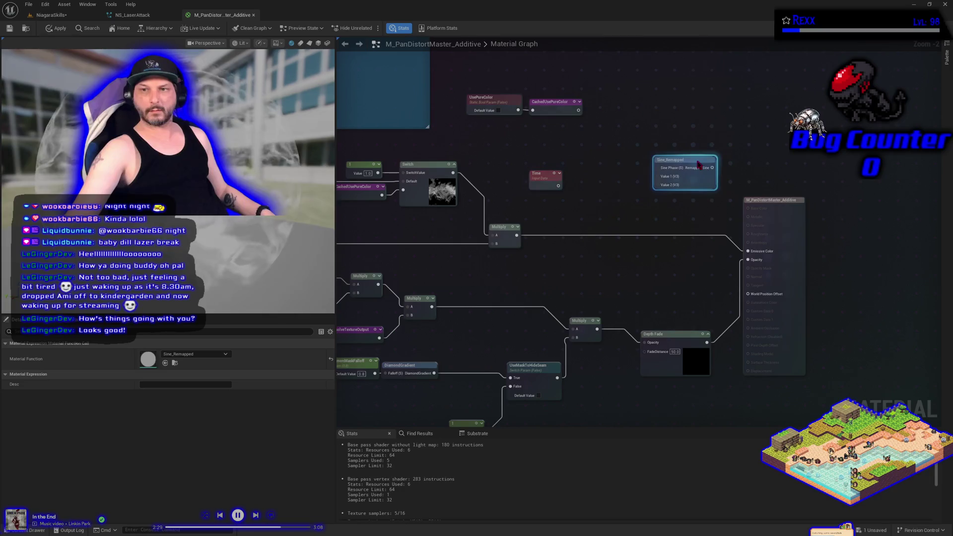
{"action": "left_click", "coordinate": [593, 180]}
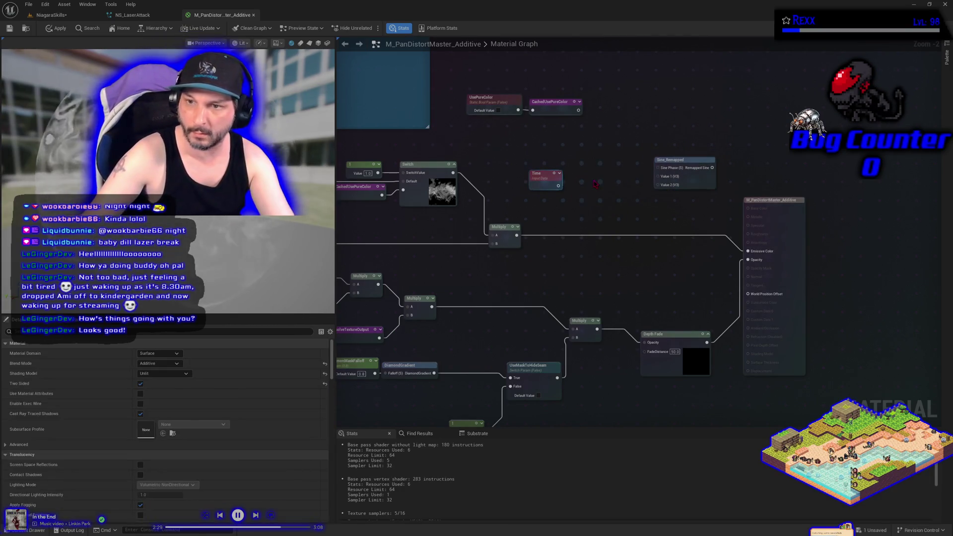
{"action": "mouse_move", "coordinate": [558, 186]}
{"action": "left_mouse_down"}
{"action": "mouse_move", "coordinate": [600, 214]}
{"action": "mouse_move", "coordinate": [599, 169]}
{"action": "left_mouse_up"}
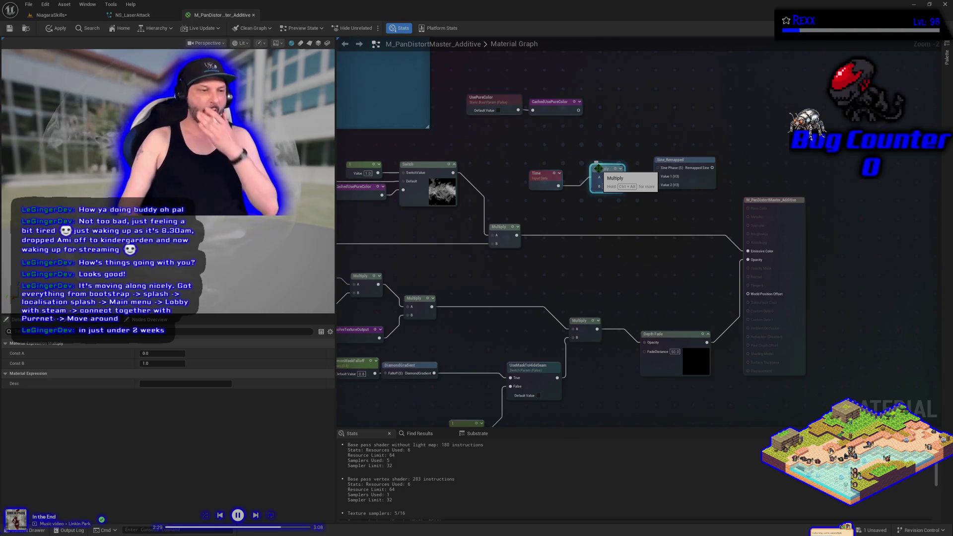
{"action": "left_click", "coordinate": [635, 257]}
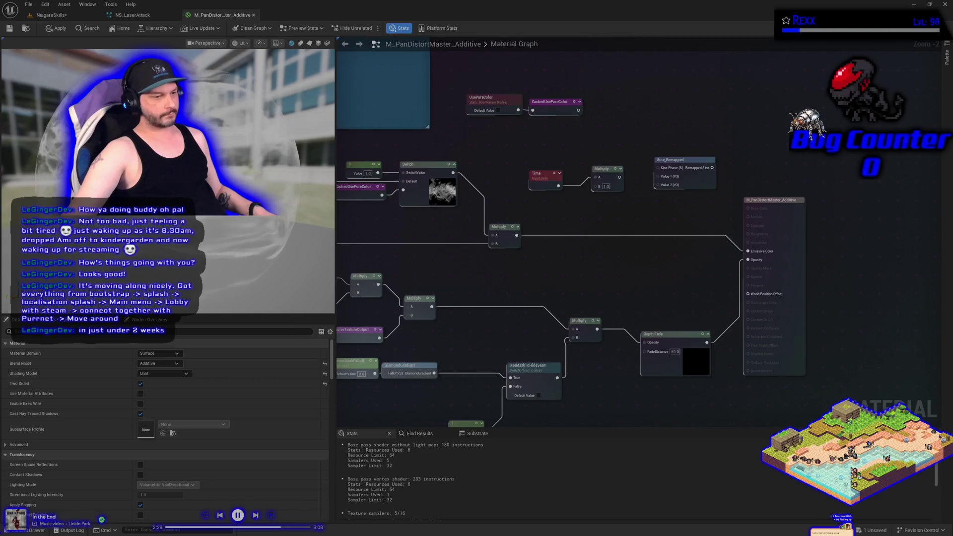
Skip the music player ahead three tracks, then place a scalar parameter node.
{"action": "left_click", "coordinate": [255, 515]}
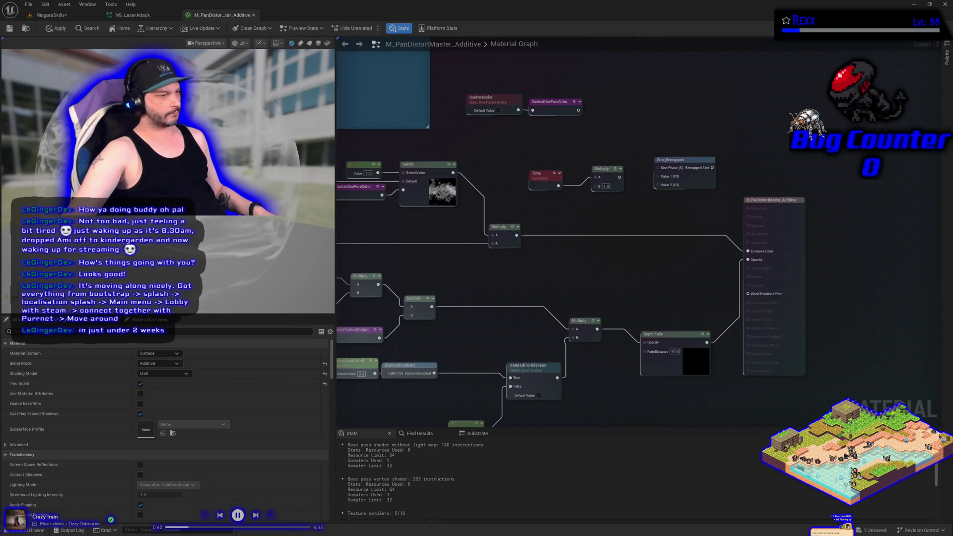
{"action": "left_click", "coordinate": [255, 515]}
{"action": "left_click", "coordinate": [255, 515]}
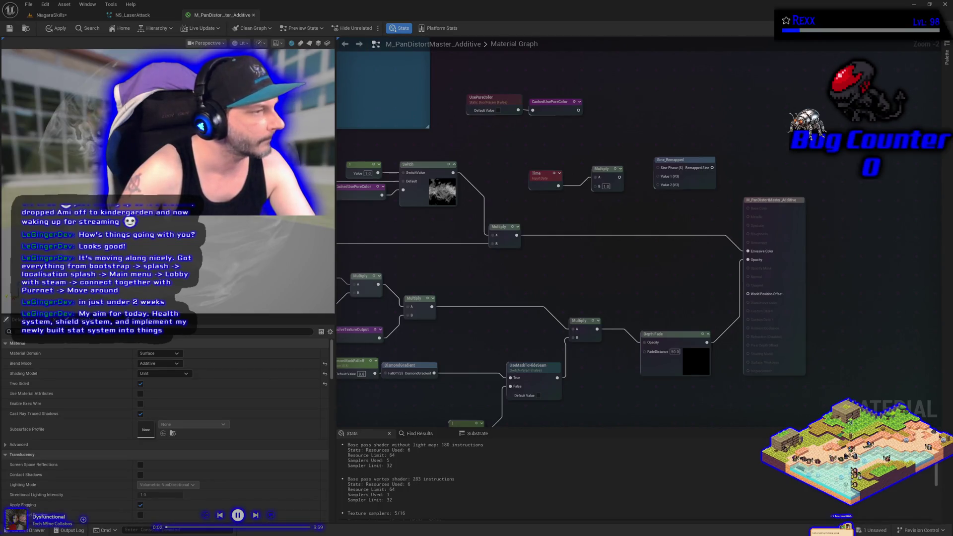
{"action": "left_click", "coordinate": [565, 212]}
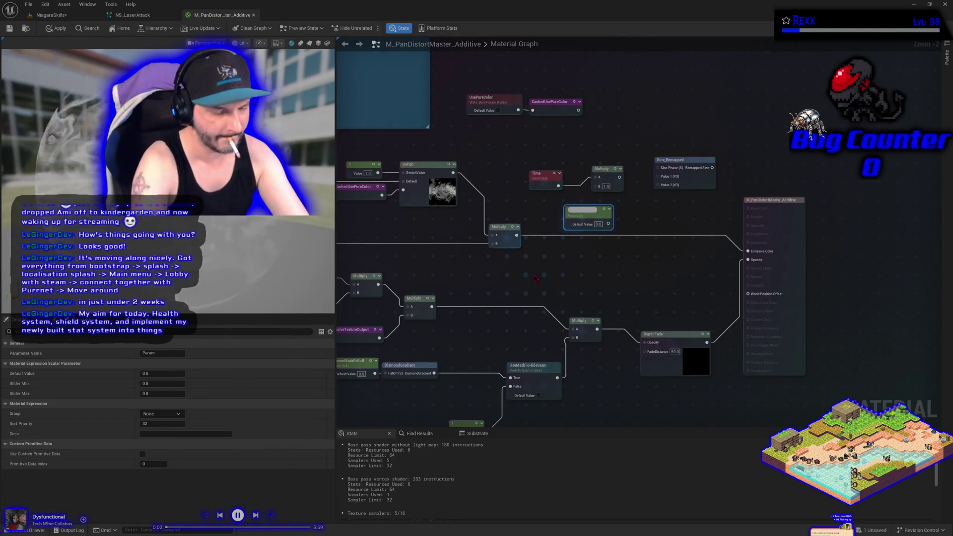
Name the parameter FlashyFrequency and wire it into the Multiply node.
{"action": "type", "text": "FlashyFre"}
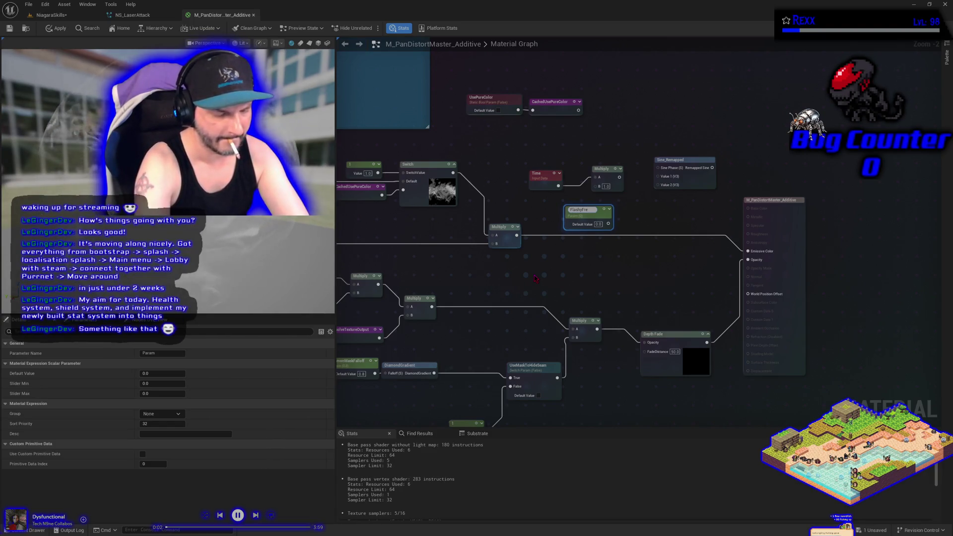
{"action": "type", "text": "quency"}
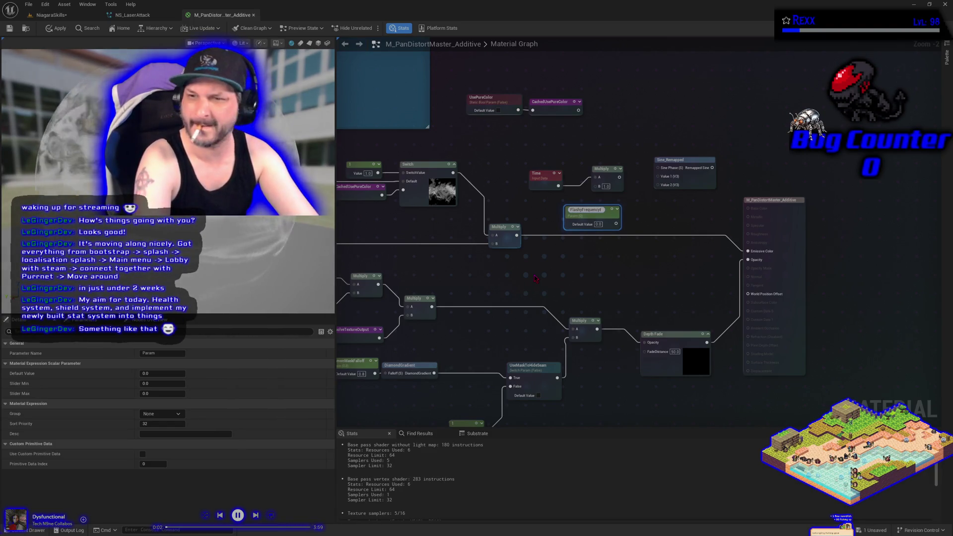
{"action": "key", "text": "Return"}
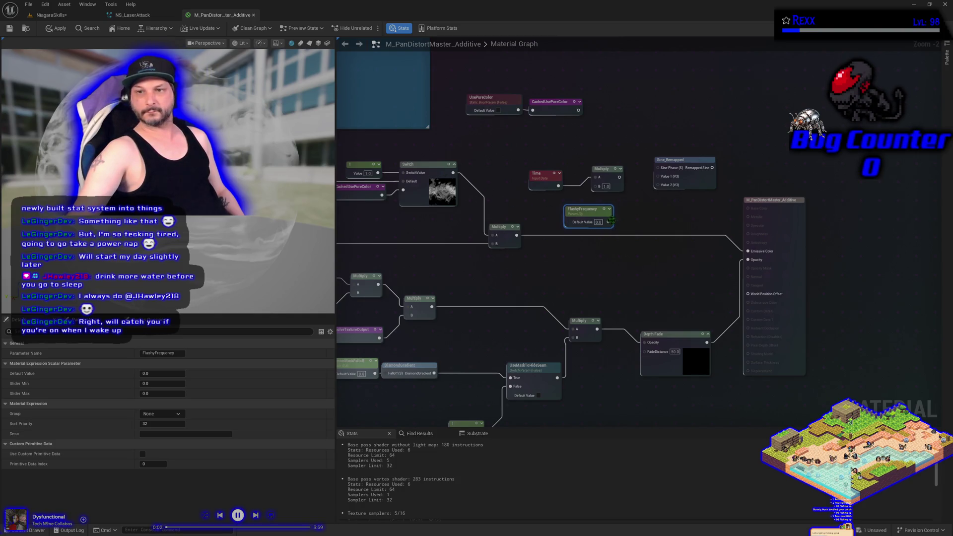
{"action": "mouse_move", "coordinate": [609, 222]}
{"action": "left_mouse_down"}
{"action": "mouse_move", "coordinate": [594, 187]}
{"action": "mouse_move", "coordinate": [531, 203]}
{"action": "left_mouse_up"}
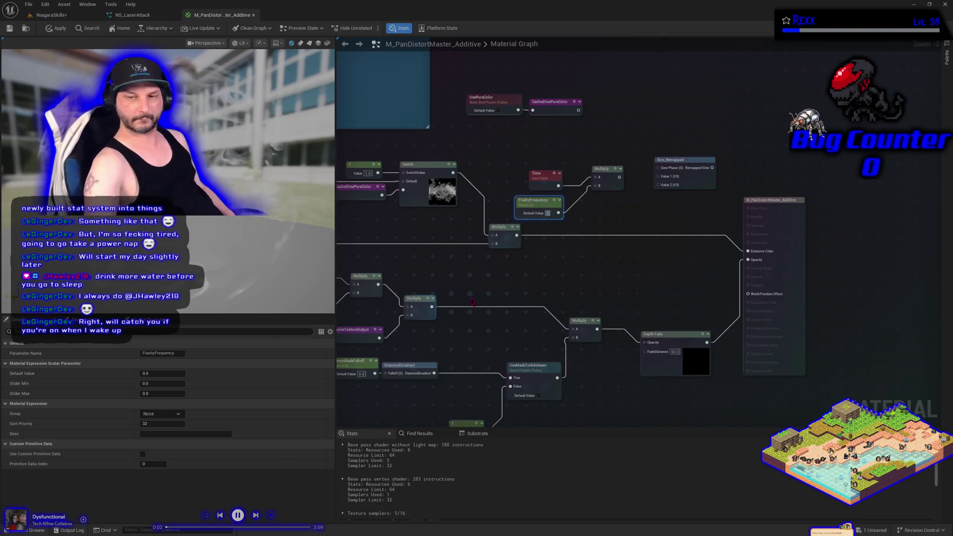
Set FlashyFrequency's default to 1.0 and feed Multiply into Sine_Remapped's Sine Phase.
{"action": "type", "text": "1"}
{"action": "key", "text": "Return"}
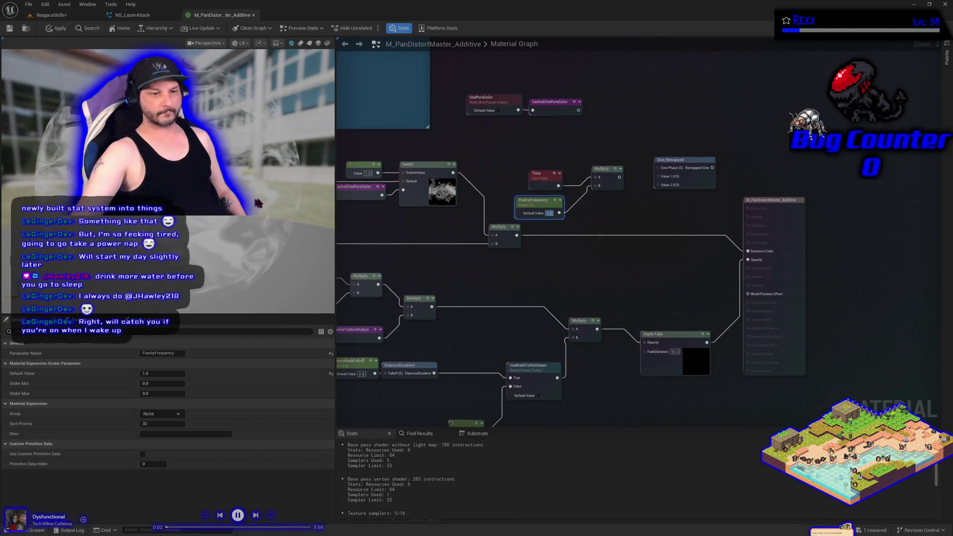
{"action": "mouse_move", "coordinate": [620, 177]}
{"action": "left_mouse_down"}
{"action": "mouse_move", "coordinate": [646, 193]}
{"action": "mouse_move", "coordinate": [640, 184]}
{"action": "mouse_move", "coordinate": [659, 168]}
{"action": "mouse_move", "coordinate": [583, 186]}
{"action": "left_mouse_up"}
Line Sine_Remapped up beside Multiply, then move Time, FlashyFrequency, Multiply and Sine_Remapped together.
{"action": "left_click", "coordinate": [661, 165]}
{"action": "key", "text": "q"}
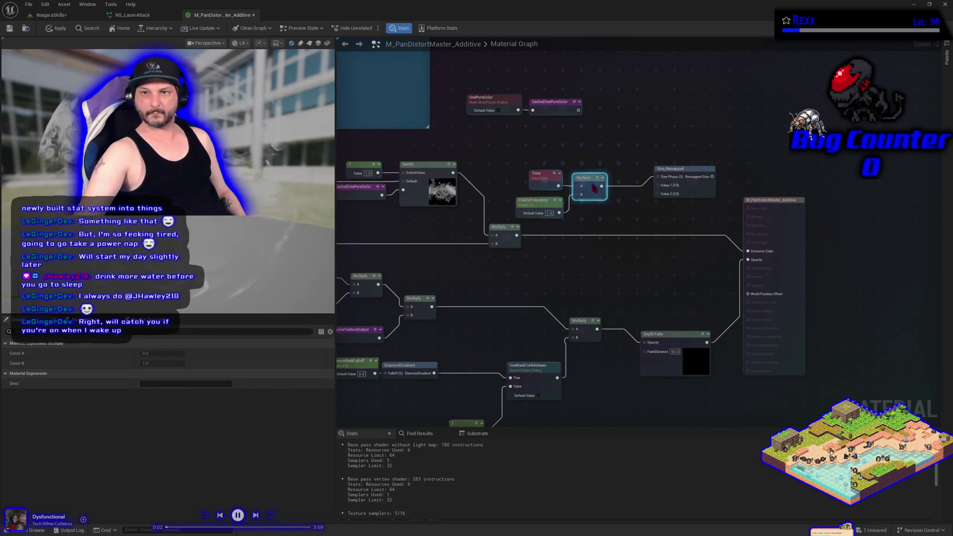
{"action": "left_click_drag", "start_coordinate": [682, 171], "coordinate": [646, 179]}
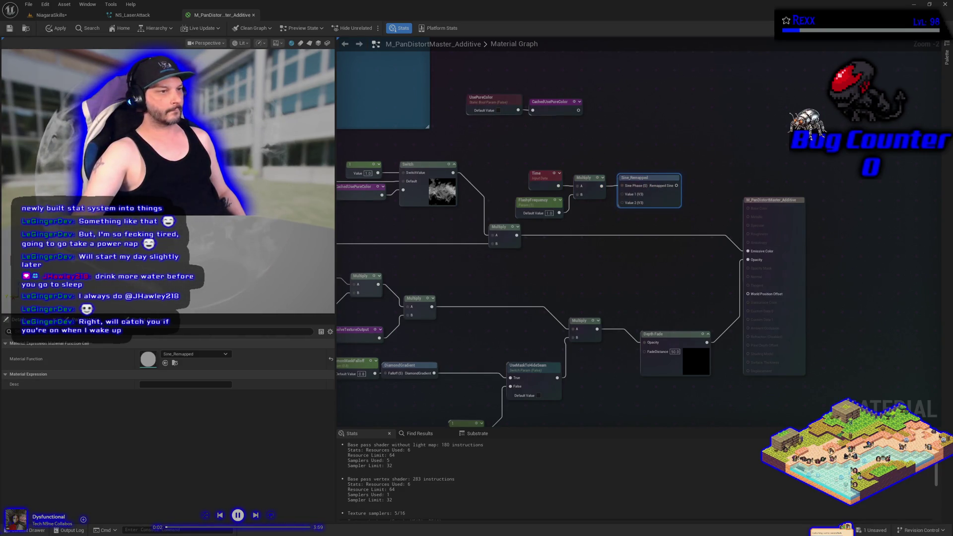
{"action": "mouse_move", "coordinate": [510, 164]}
{"action": "left_mouse_down"}
{"action": "mouse_move", "coordinate": [682, 212]}
{"action": "mouse_move", "coordinate": [661, 208]}
{"action": "left_mouse_up"}
{"action": "mouse_move", "coordinate": [654, 175]}
{"action": "left_mouse_down"}
{"action": "mouse_move", "coordinate": [748, 117]}
{"action": "mouse_move", "coordinate": [527, 229]}
{"action": "left_mouse_up"}
{"action": "scroll", "coordinate": [443, 289], "scroll_direction": "up", "scroll_amount": 2}
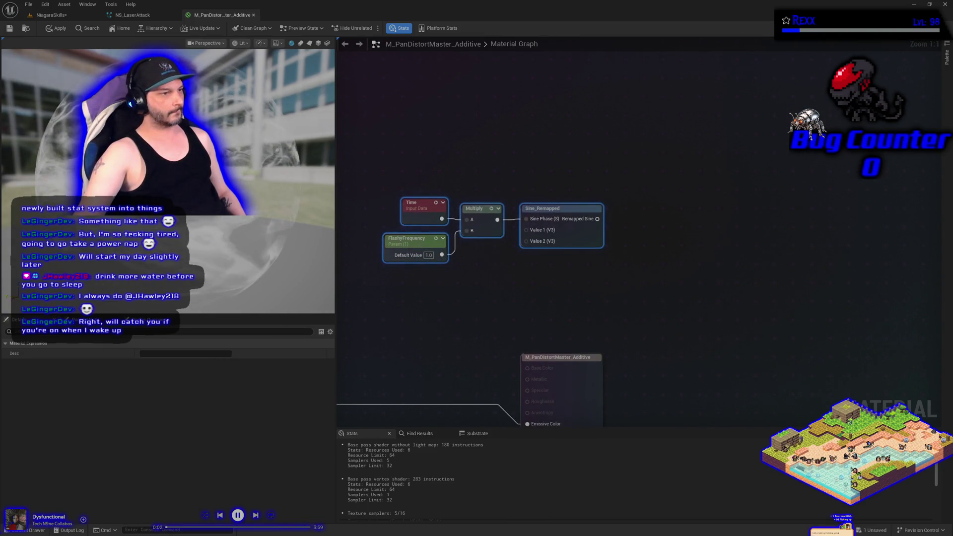
Add a MinBrightness scalar parameter with a default value of 0.5.
{"action": "left_click", "coordinate": [546, 300]}
{"action": "left_click", "coordinate": [546, 282]}
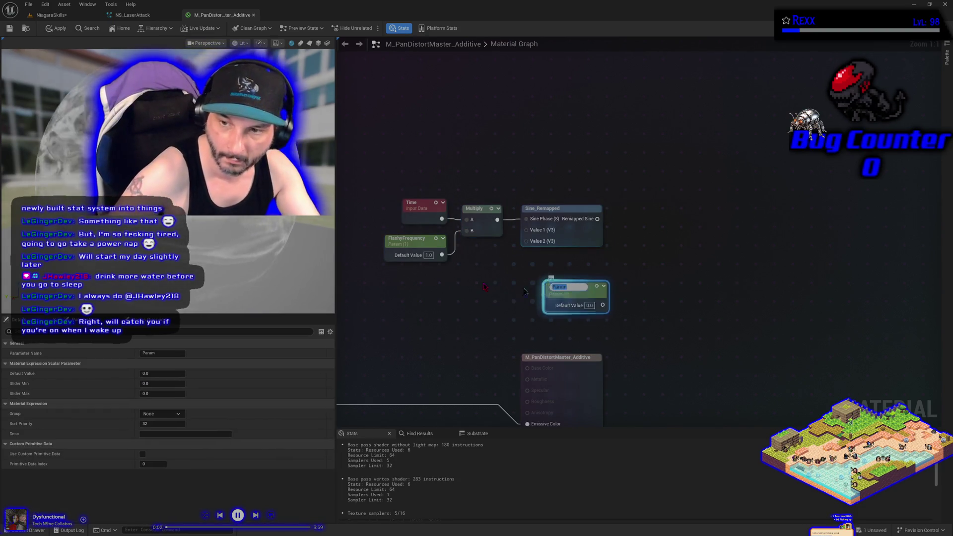
{"action": "type", "text": "MinBrightness"}
{"action": "key", "text": "Return"}
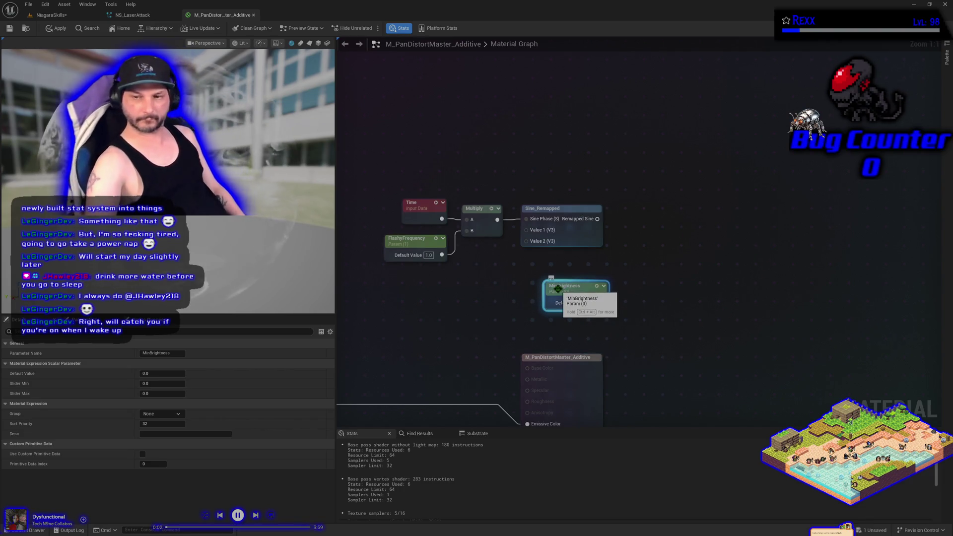
{"action": "left_click", "coordinate": [589, 303]}
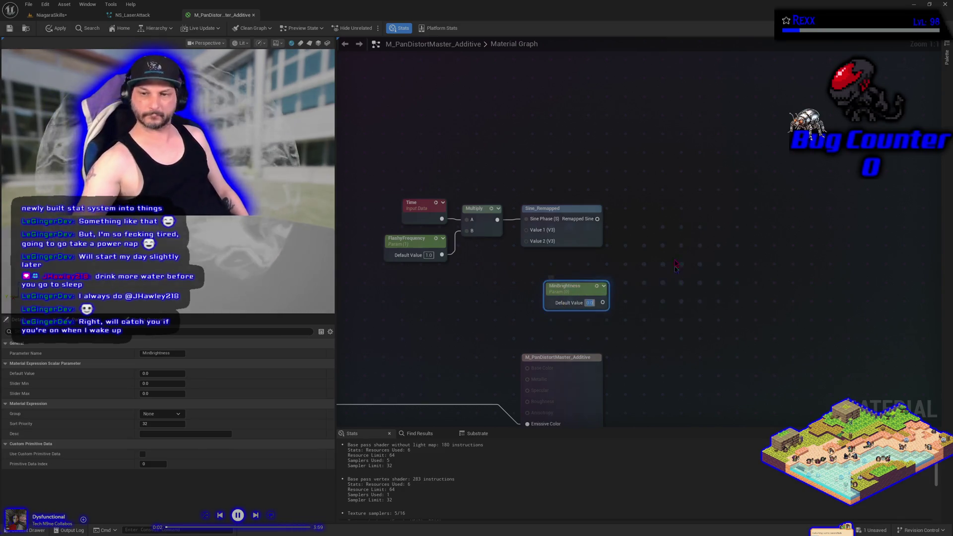
{"action": "type", "text": "0.5"}
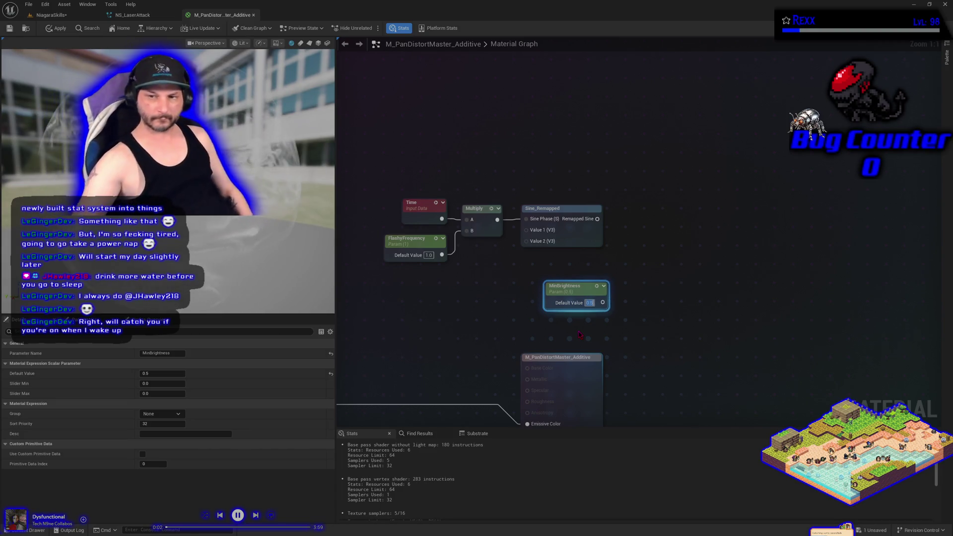
{"action": "key", "text": "Return"}
Duplicate it, rename the copy MaxBrightness, and save the material.
{"action": "key", "text": "ctrl+d"}
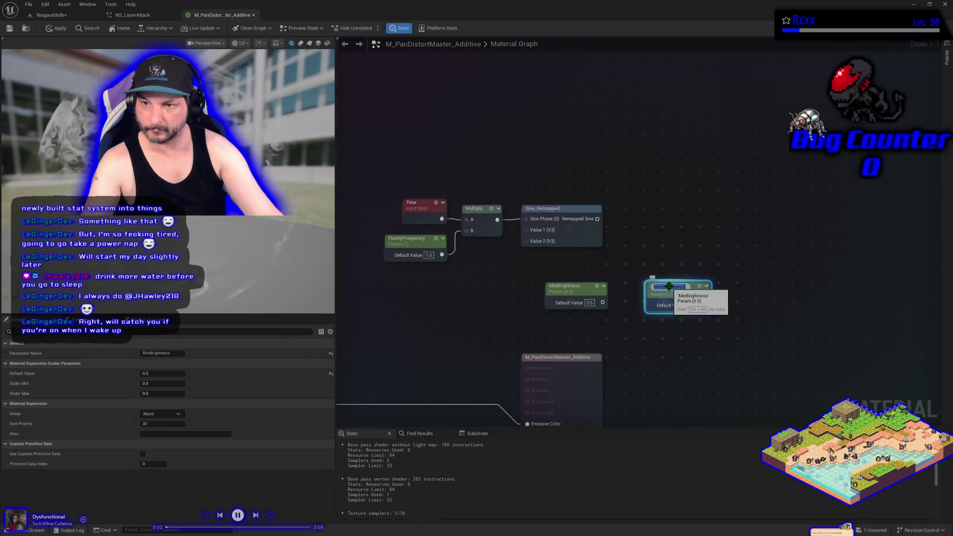
{"action": "double_click", "coordinate": [669, 286]}
{"action": "key", "text": "Home"}
{"action": "key", "text": "Right"}
{"action": "key", "text": "Delete"}
{"action": "key", "text": "Delete"}
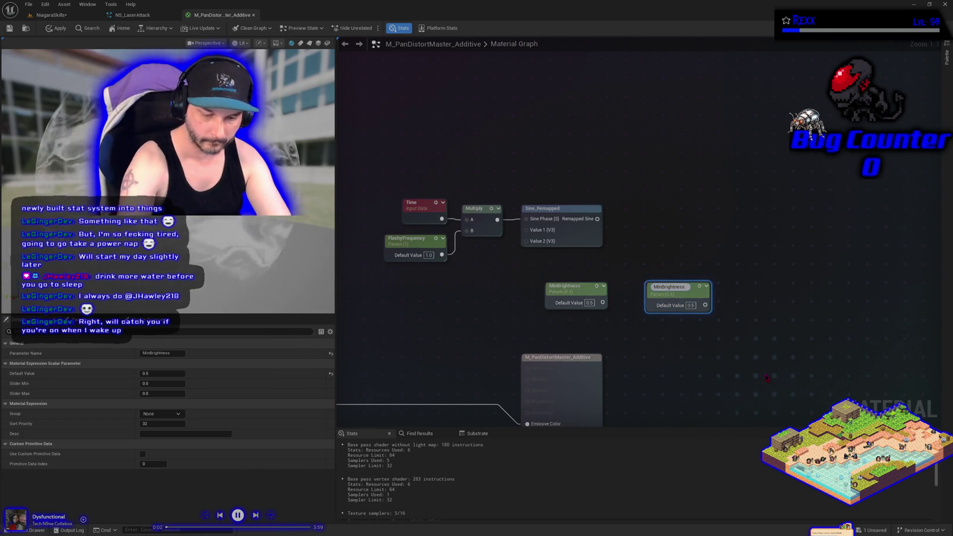
{"action": "type", "text": "ax"}
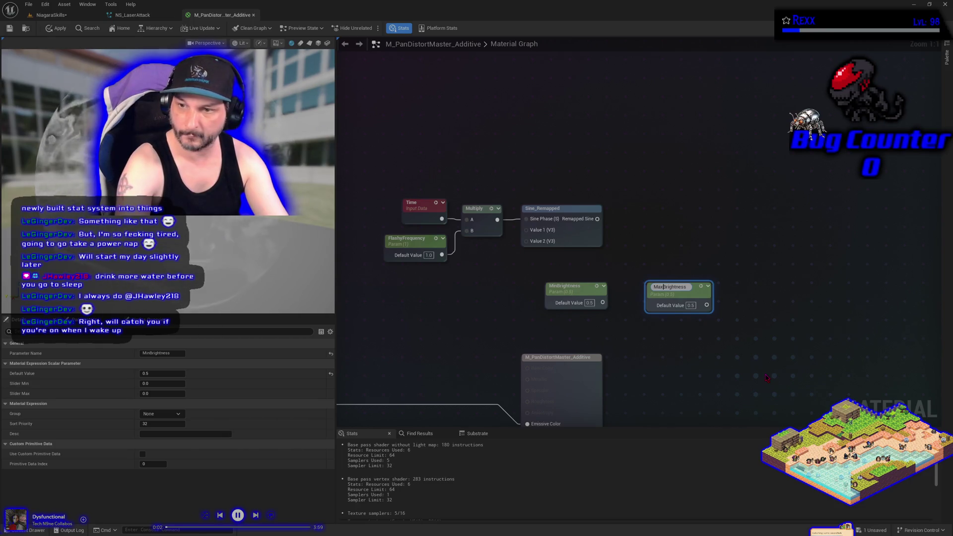
{"action": "key", "text": "Return"}
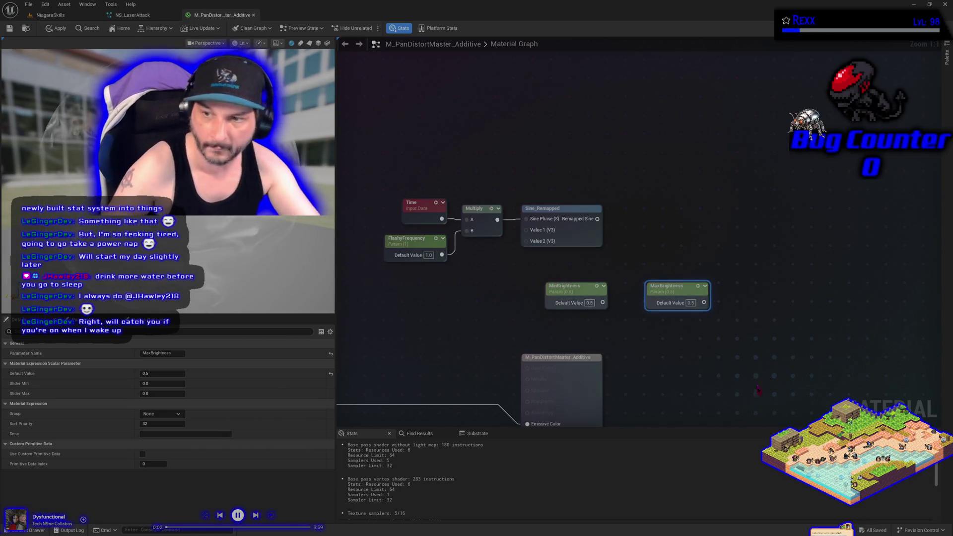
{"action": "key", "text": "ctrl+s"}
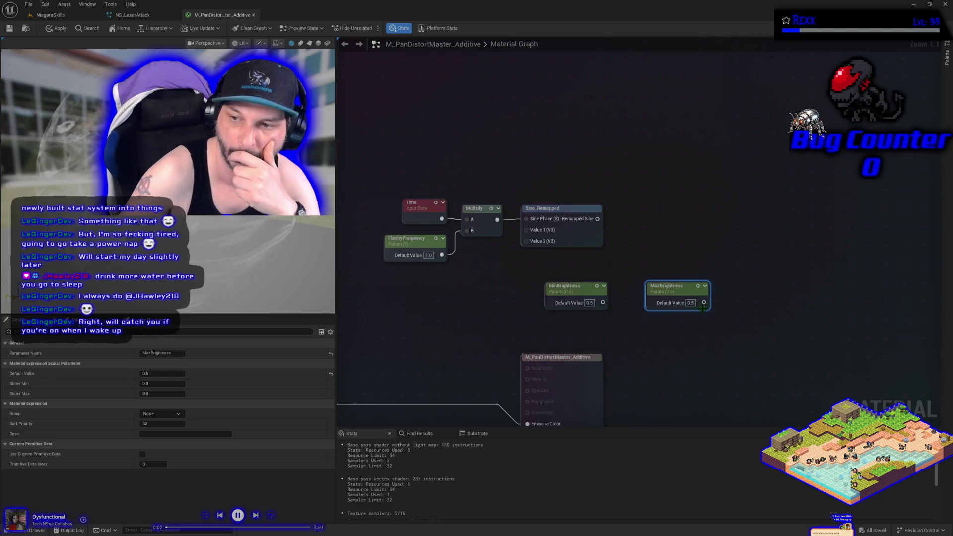
Edit MaxBrightness's default value and place it directly below MinBrightness.
{"action": "left_click", "coordinate": [692, 303]}
{"action": "type", "text": "1"}
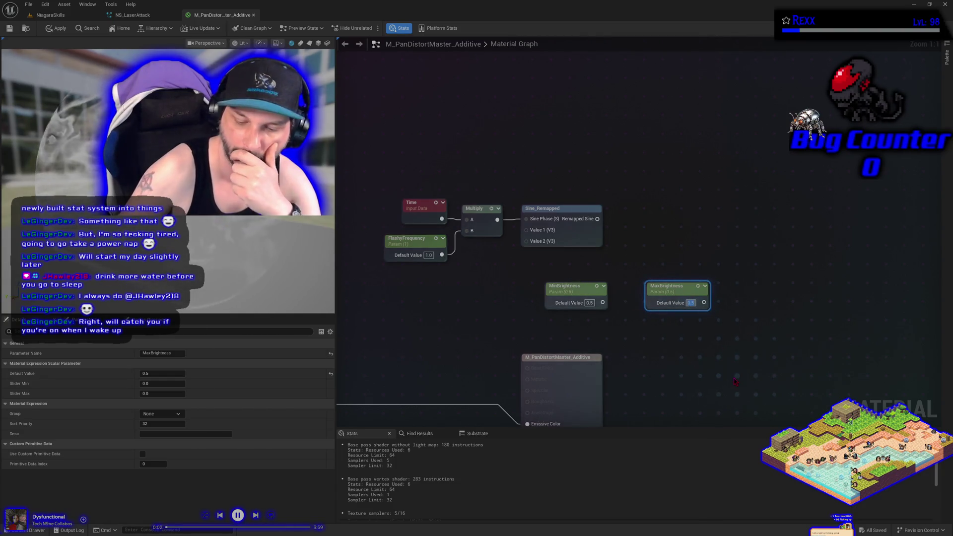
{"action": "mouse_move", "coordinate": [682, 295]}
{"action": "left_mouse_down"}
{"action": "mouse_move", "coordinate": [663, 294]}
{"action": "mouse_move", "coordinate": [640, 330]}
{"action": "mouse_move", "coordinate": [571, 321]}
{"action": "mouse_move", "coordinate": [581, 325]}
{"action": "left_mouse_up"}
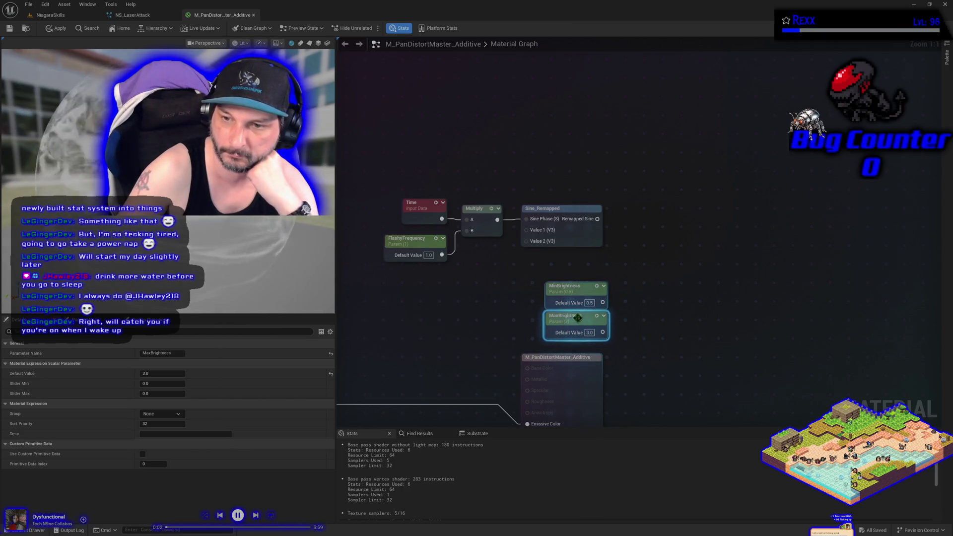
{"action": "left_click", "coordinate": [583, 289], "text": "shift"}
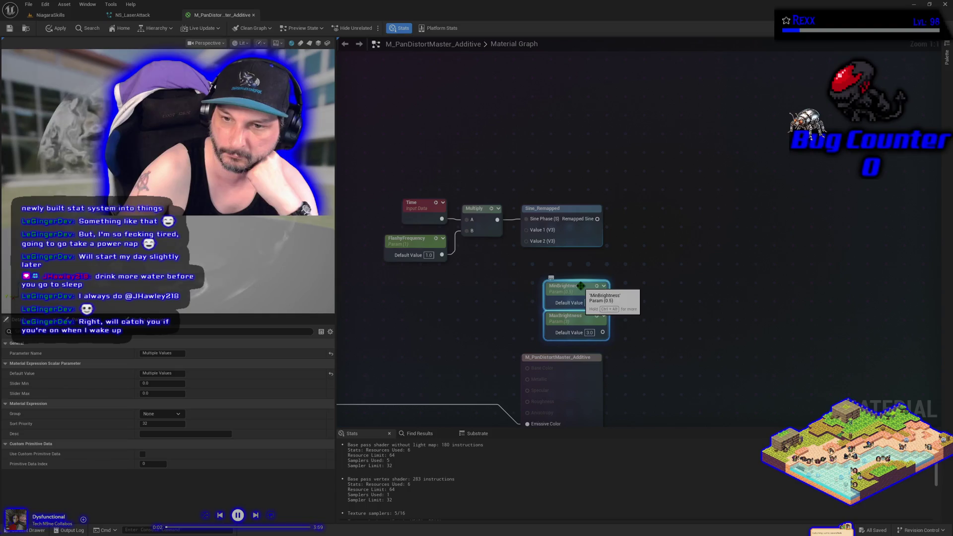
Wire MinBrightness into Sine_Remapped's Value 1 and MaxBrightness into Value 2.
{"action": "left_click_drag", "start_coordinate": [584, 289], "coordinate": [470, 283]}
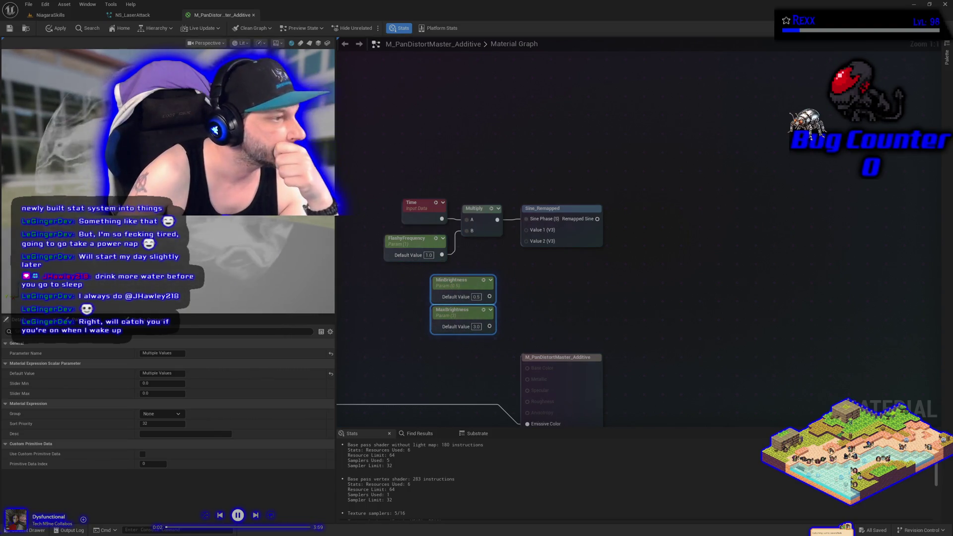
{"action": "mouse_move", "coordinate": [489, 296]}
{"action": "left_mouse_down"}
{"action": "mouse_move", "coordinate": [497, 301]}
{"action": "mouse_move", "coordinate": [497, 276]}
{"action": "mouse_move", "coordinate": [524, 241]}
{"action": "left_mouse_up"}
{"action": "mouse_move", "coordinate": [489, 326]}
{"action": "left_mouse_down"}
{"action": "mouse_move", "coordinate": [534, 283]}
{"action": "mouse_move", "coordinate": [526, 230]}
{"action": "left_mouse_up"}
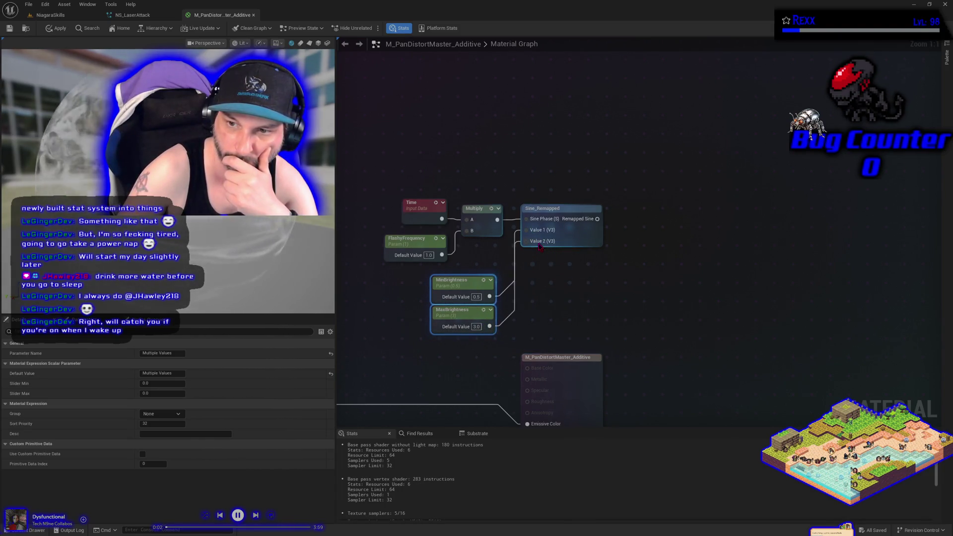
Align the three parameter nodes into a neat vertical stack.
{"action": "left_click_drag", "start_coordinate": [473, 281], "coordinate": [467, 275]}
{"action": "left_click", "coordinate": [437, 340]}
{"action": "mouse_move", "coordinate": [444, 315]}
{"action": "left_mouse_down"}
{"action": "mouse_move", "coordinate": [472, 309]}
{"action": "mouse_move", "coordinate": [459, 309]}
{"action": "mouse_move", "coordinate": [457, 285]}
{"action": "mouse_move", "coordinate": [414, 278]}
{"action": "mouse_move", "coordinate": [458, 310]}
{"action": "mouse_move", "coordinate": [397, 312]}
{"action": "left_mouse_up"}
{"action": "left_click", "coordinate": [420, 353]}
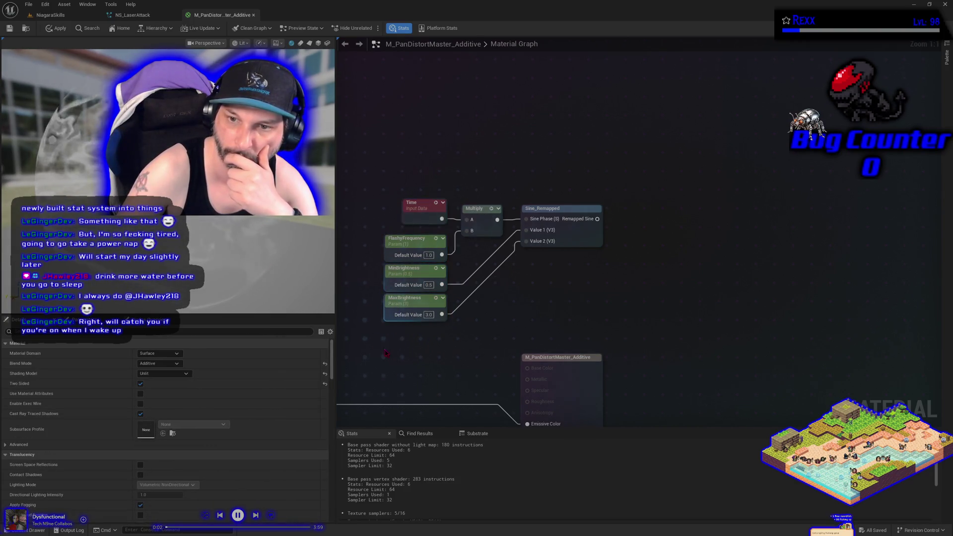
{"action": "left_click_drag", "start_coordinate": [392, 352], "coordinate": [410, 238]}
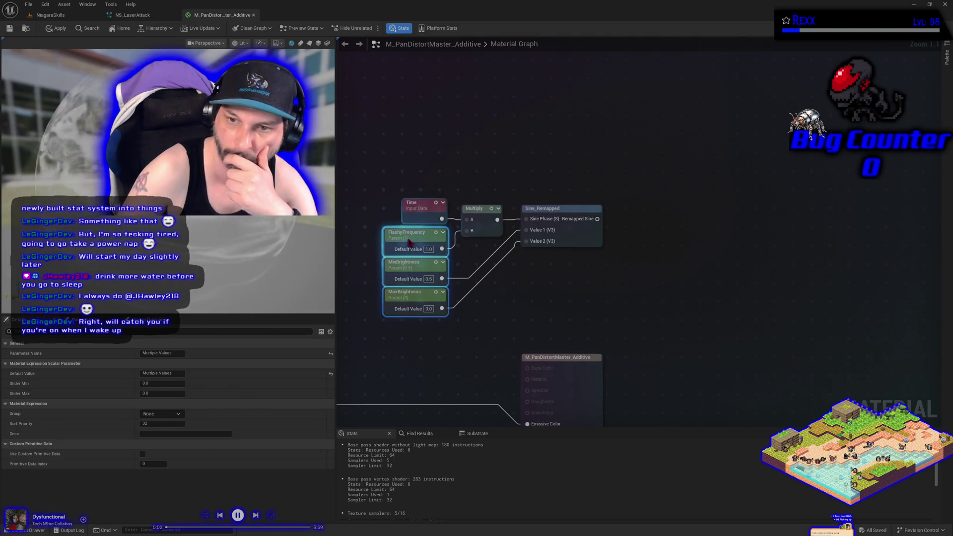
{"action": "left_click", "coordinate": [440, 367]}
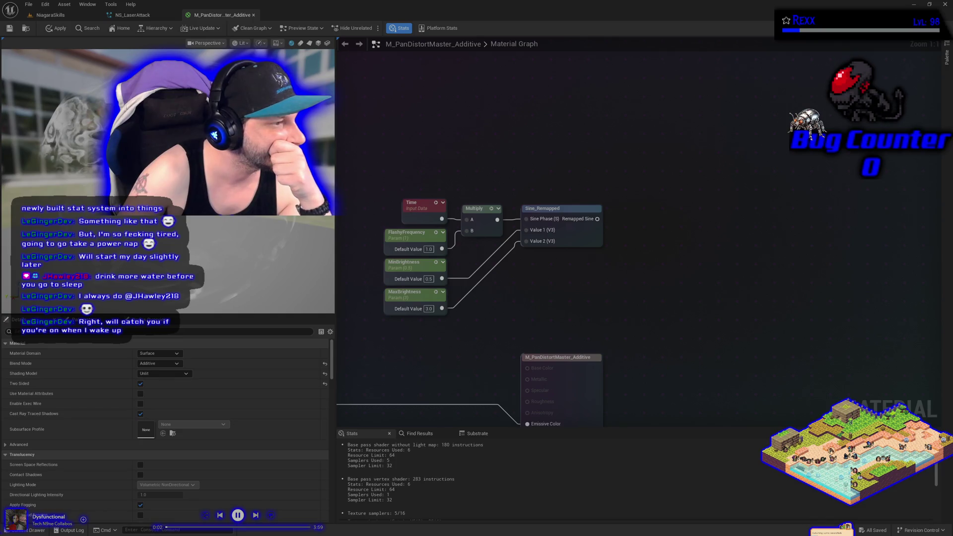
{"action": "right_click", "coordinate": [684, 179]}
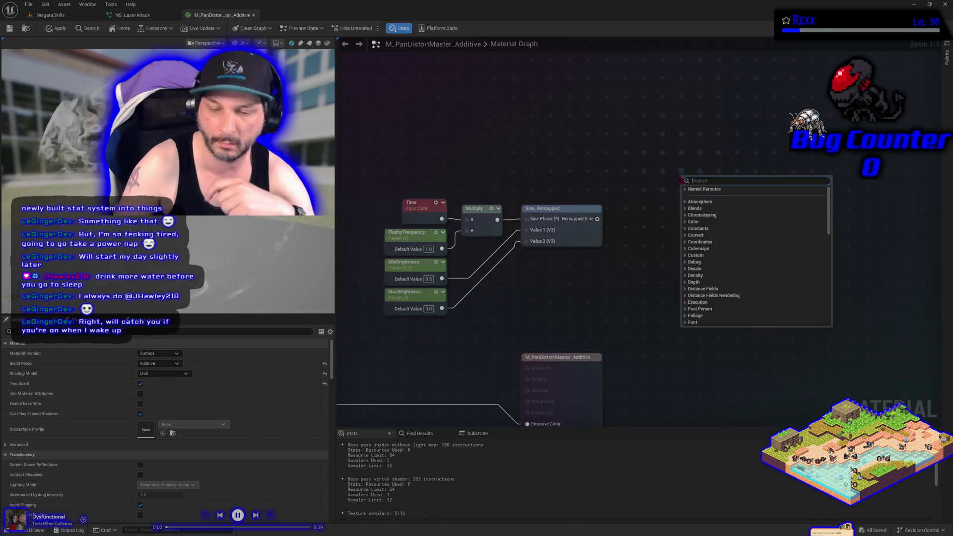
Place a StaticSwitchParameter node and name it ShouldChangeBrightness.
{"action": "type", "text": "switch"}
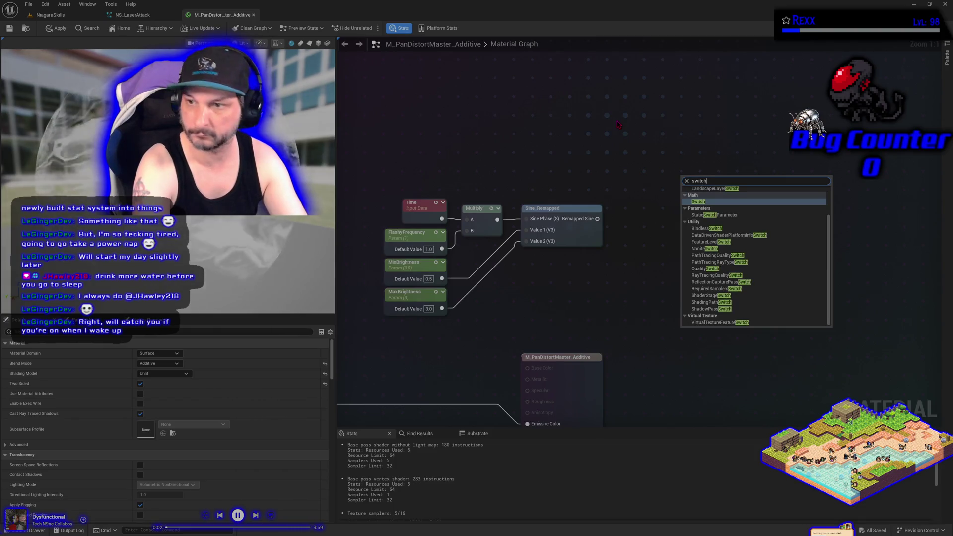
{"action": "key", "text": "Down"}
{"action": "key", "text": "Return"}
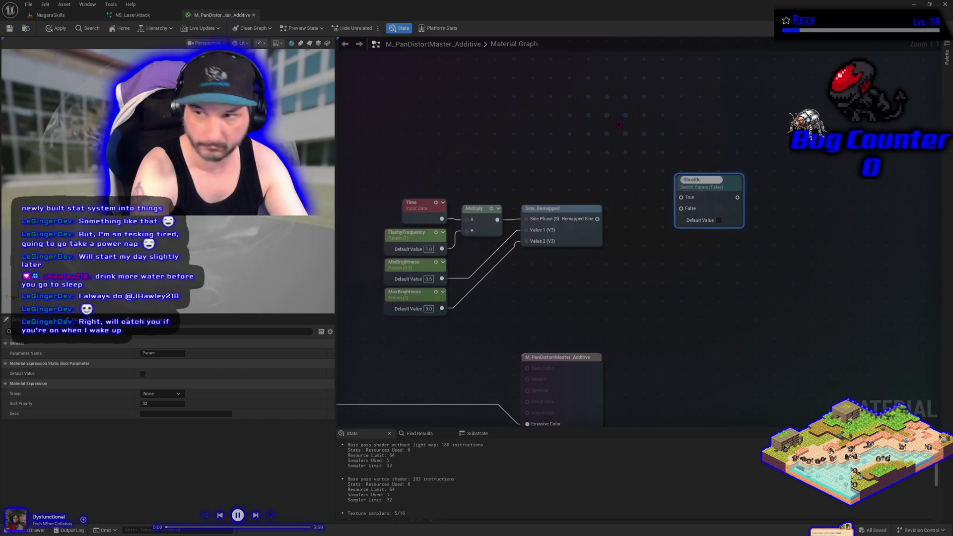
{"action": "type", "text": "hangeB"}
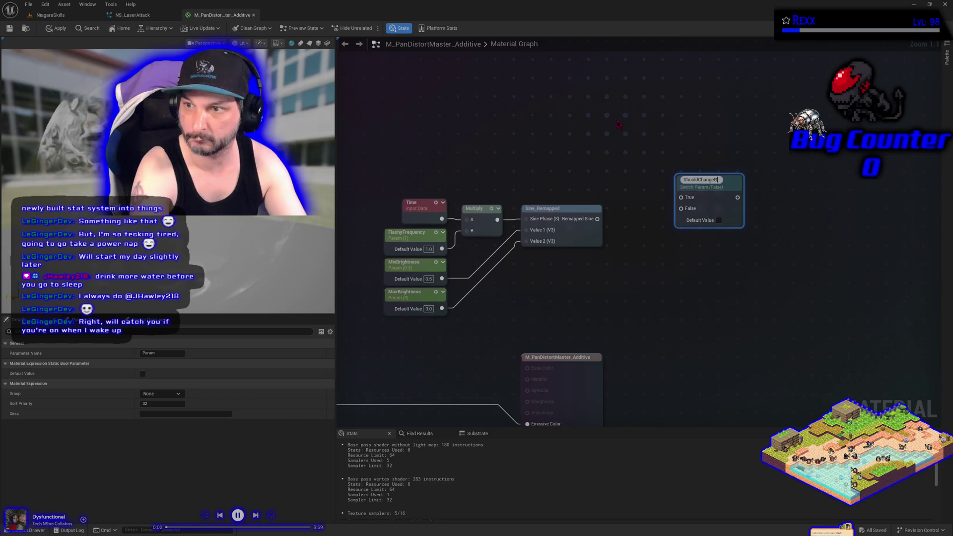
{"action": "type", "text": "rightness"}
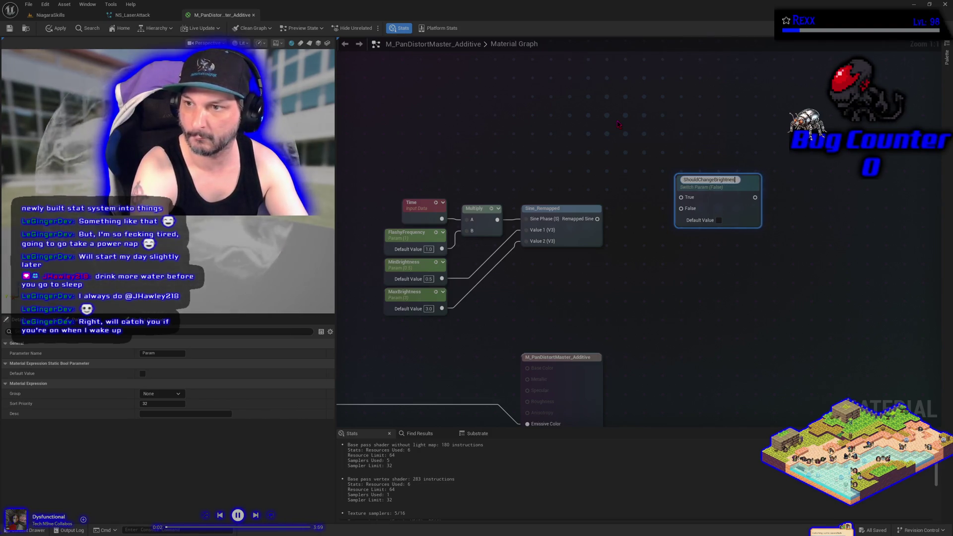
{"action": "key", "text": "Return"}
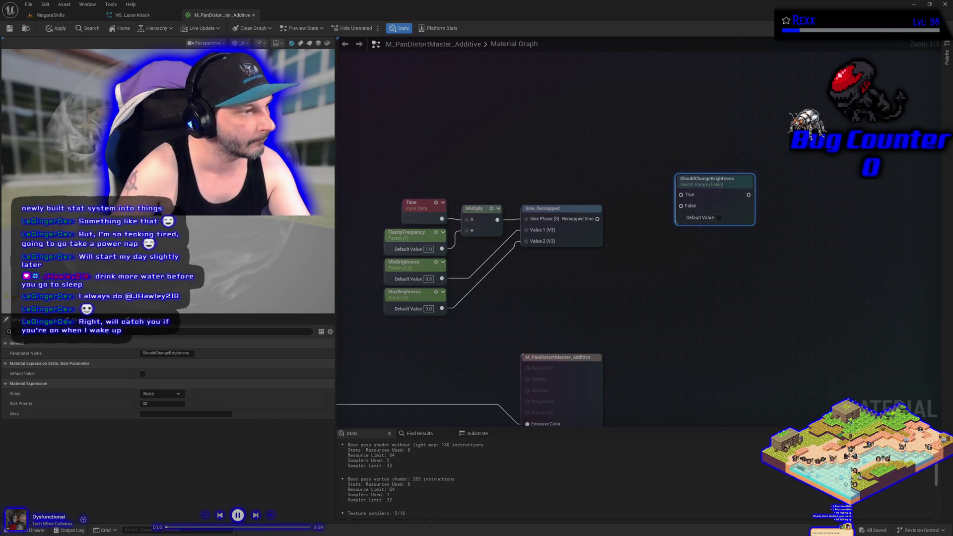
{"action": "left_click", "coordinate": [628, 272]}
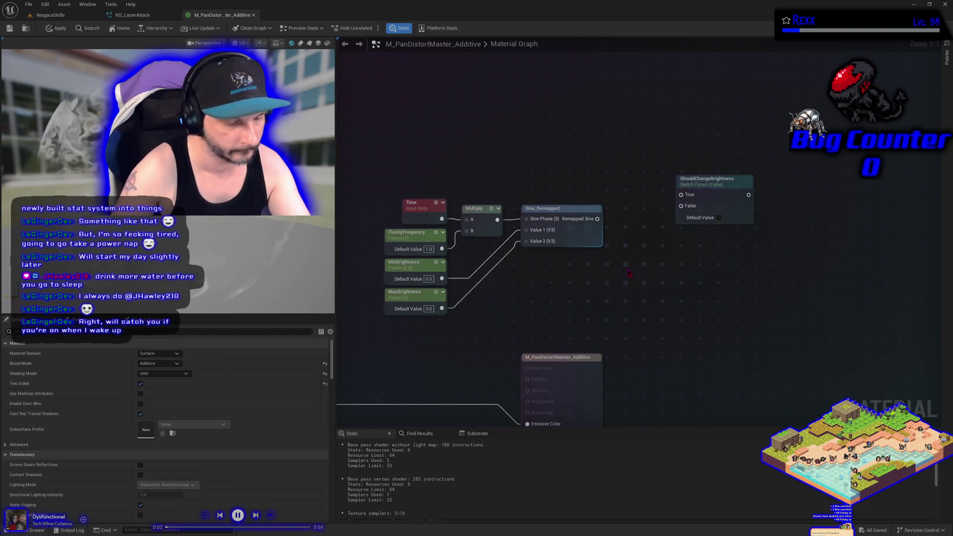
Add a constant of 1 beside ShouldChangeBrightness and wire it into the switch's False input.
{"action": "left_click", "coordinate": [647, 295]}
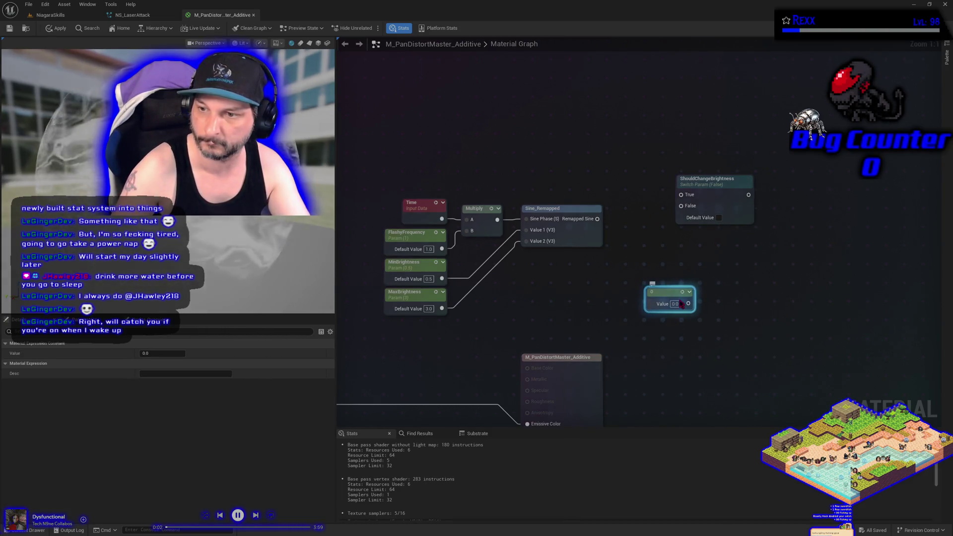
{"action": "type", "text": "1"}
{"action": "key", "text": "Return"}
{"action": "mouse_move", "coordinate": [664, 294]}
{"action": "left_mouse_down"}
{"action": "mouse_move", "coordinate": [634, 235]}
{"action": "mouse_move", "coordinate": [607, 226]}
{"action": "mouse_move", "coordinate": [681, 195]}
{"action": "left_mouse_up"}
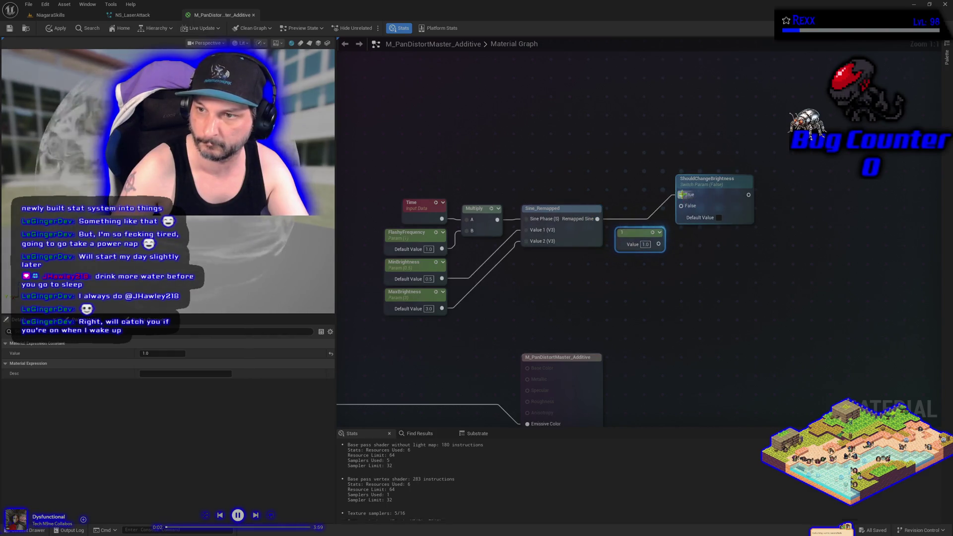
{"action": "mouse_move", "coordinate": [645, 232]}
{"action": "left_mouse_down"}
{"action": "mouse_move", "coordinate": [580, 262]}
{"action": "mouse_move", "coordinate": [615, 286]}
{"action": "mouse_move", "coordinate": [681, 206]}
{"action": "left_mouse_up"}
{"action": "mouse_move", "coordinate": [726, 184]}
{"action": "left_mouse_down"}
{"action": "mouse_move", "coordinate": [709, 216]}
{"action": "mouse_move", "coordinate": [667, 225]}
{"action": "left_mouse_up"}
Put the ShouldChangeBrightness switch in the 00-GlobalControl group.
{"action": "left_click", "coordinate": [585, 289]}
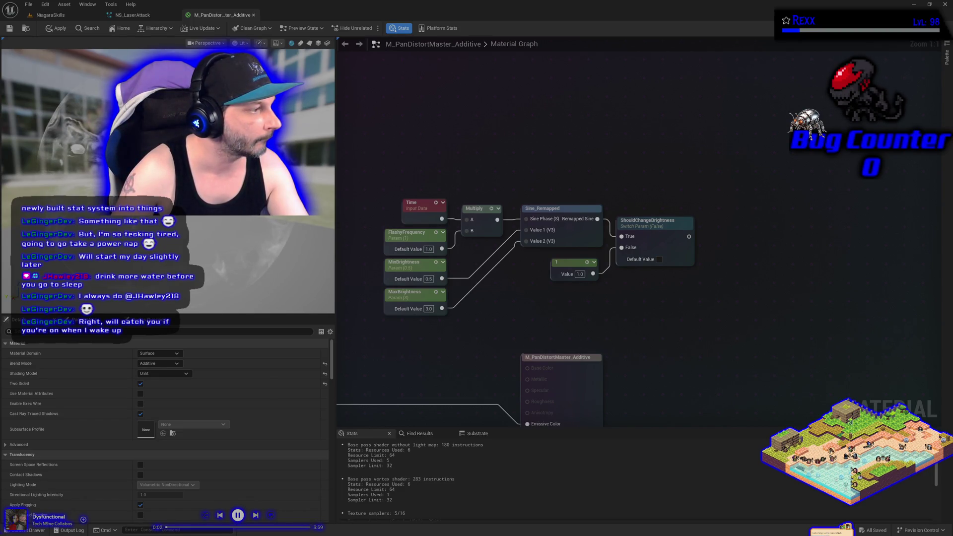
{"action": "left_click", "coordinate": [672, 220]}
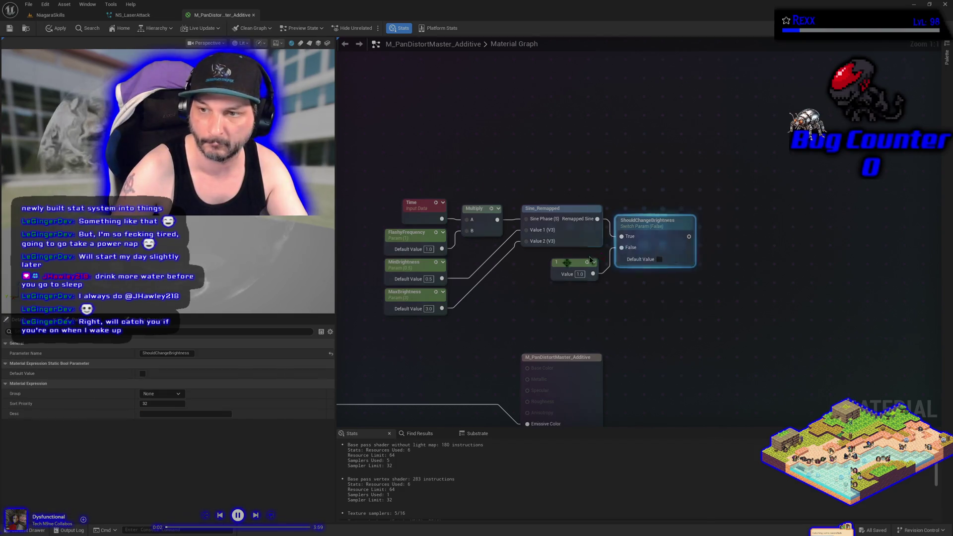
{"action": "left_click", "coordinate": [180, 395]}
{"action": "left_click", "coordinate": [182, 401]}
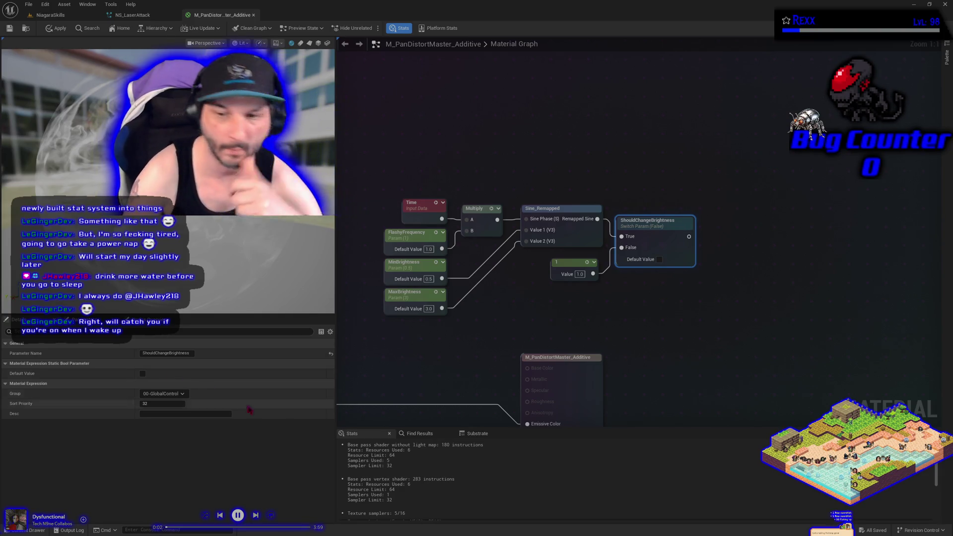
Edit the switch's sort priority and check FlashyFrequency's group setting.
{"action": "left_click", "coordinate": [177, 404]}
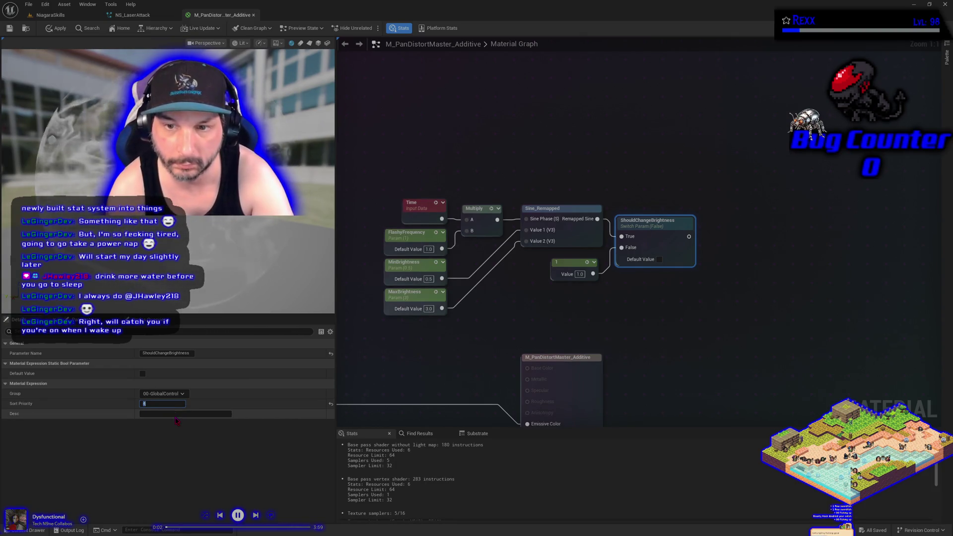
{"action": "left_click", "coordinate": [412, 237]}
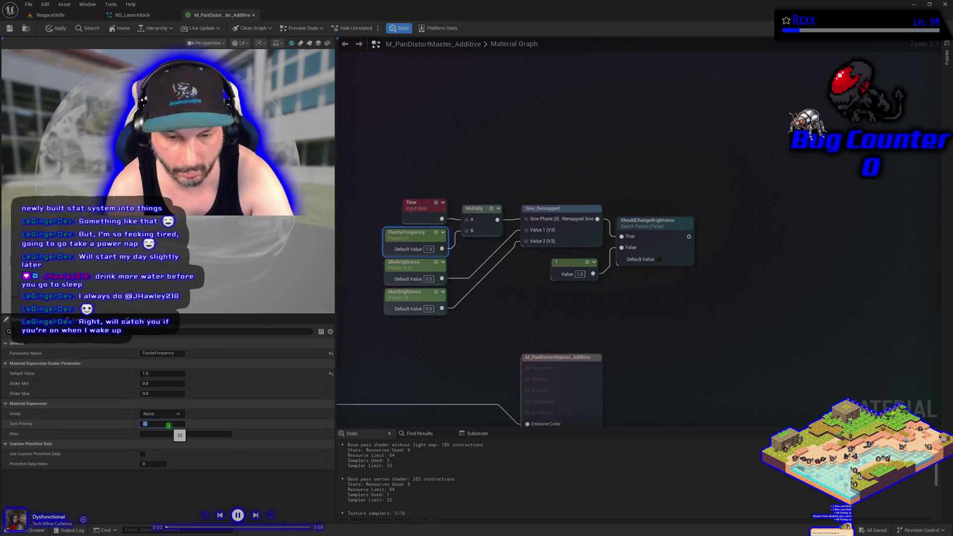
{"action": "left_click", "coordinate": [175, 414]}
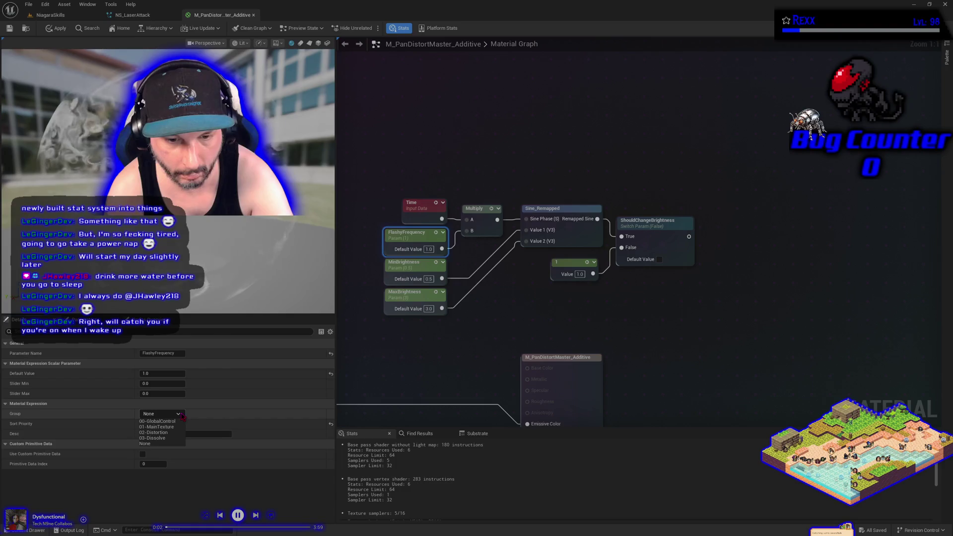
{"action": "key", "text": "Escape"}
Place MinBrightness and MaxBrightness in the 00-GlobalControl group.
{"action": "left_click_drag", "start_coordinate": [401, 353], "coordinate": [405, 270]}
{"action": "left_click", "coordinate": [404, 267]}
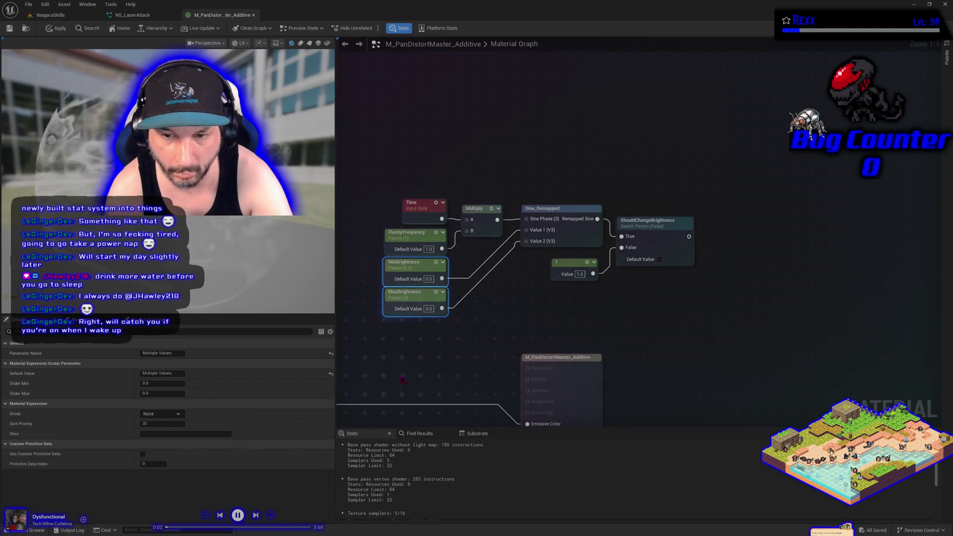
{"action": "left_click", "coordinate": [405, 264]}
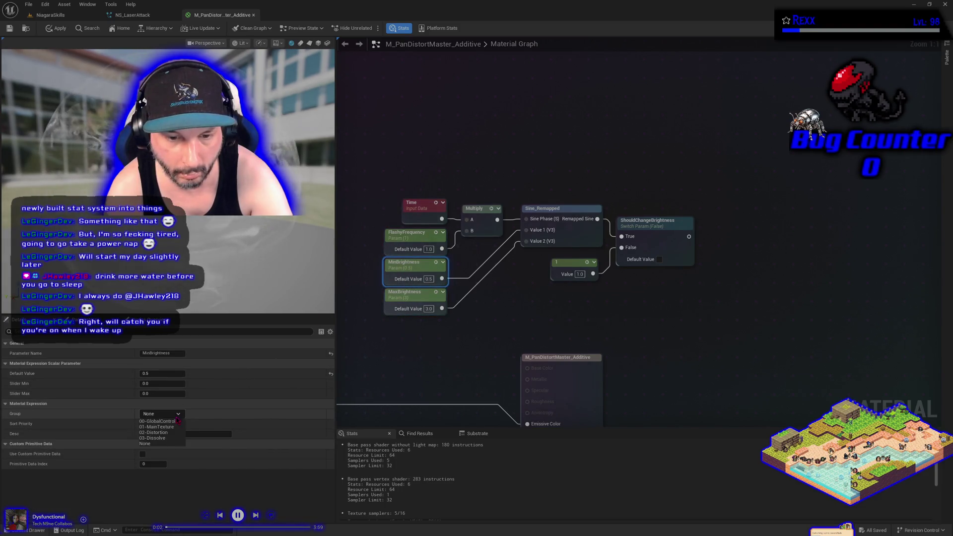
{"action": "left_click", "coordinate": [405, 293]}
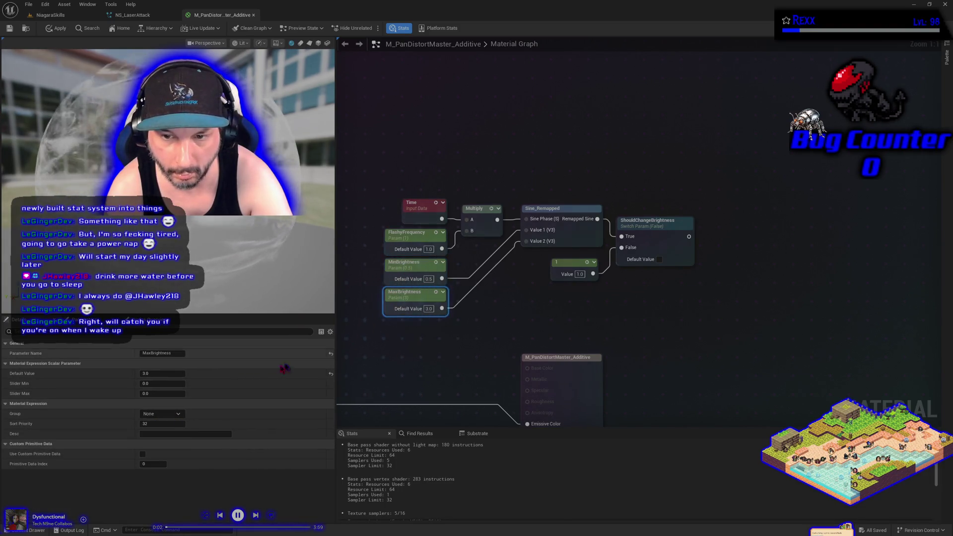
{"action": "left_click", "coordinate": [179, 414]}
{"action": "left_click", "coordinate": [157, 421]}
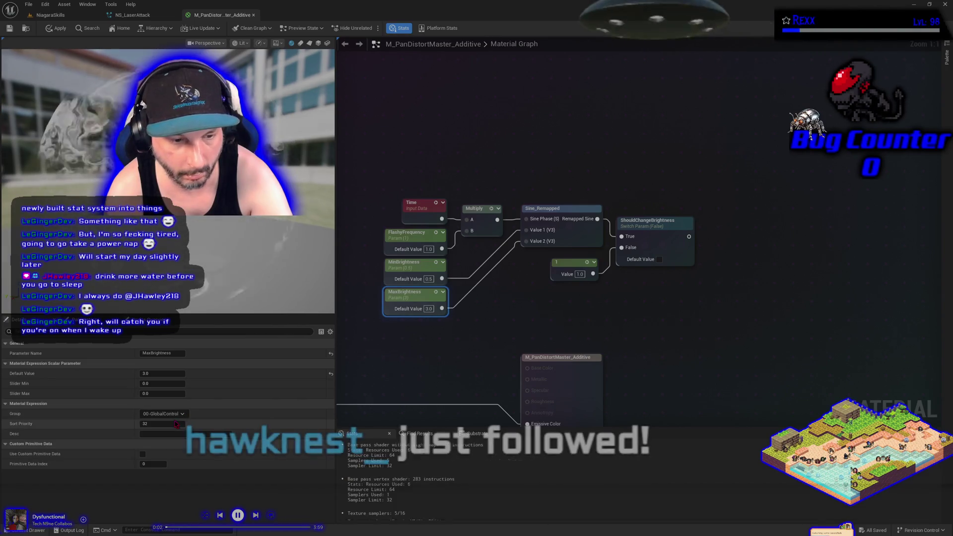
{"action": "left_click", "coordinate": [372, 386]}
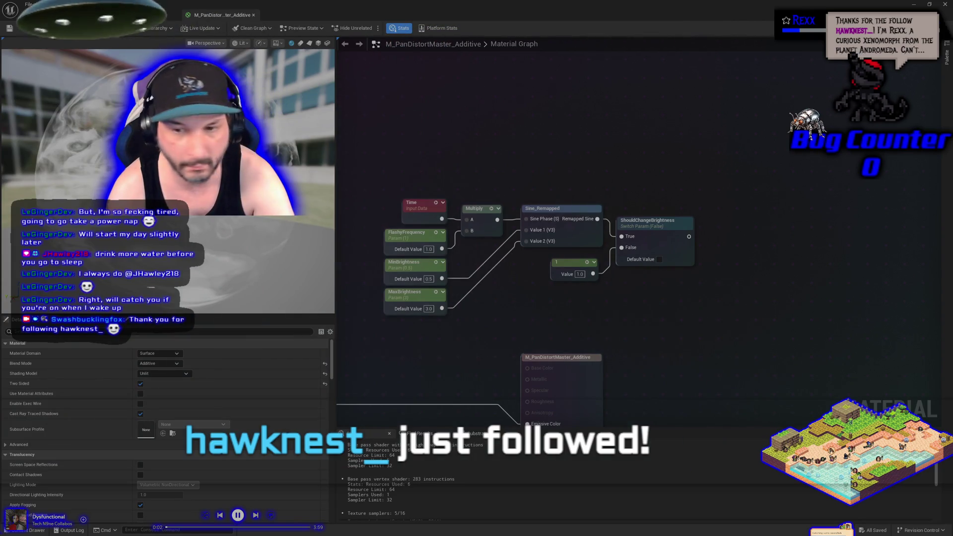
Adjust MaxBrightness's sort priority and add a Multiply node to the graph.
{"action": "left_click", "coordinate": [393, 258]}
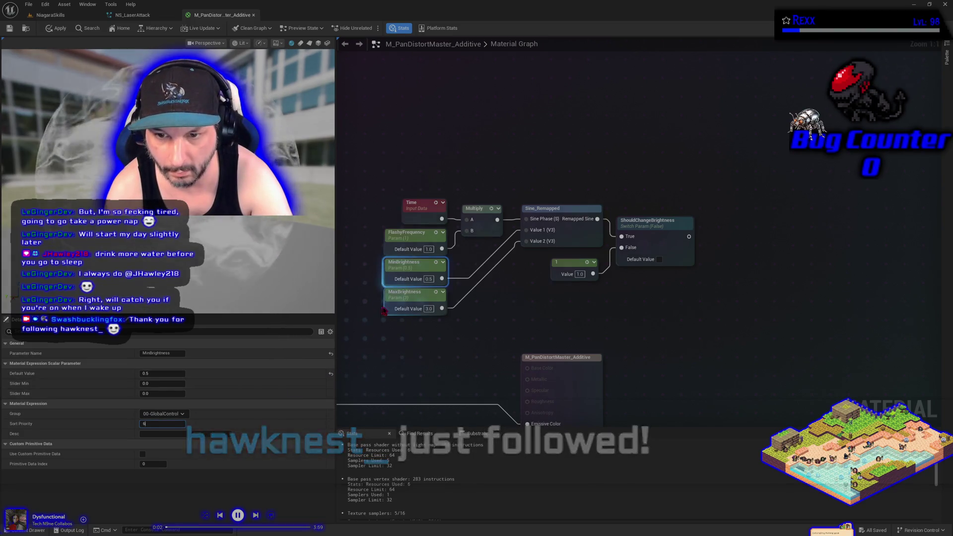
{"action": "left_click", "coordinate": [405, 293]}
{"action": "left_click", "coordinate": [169, 424]}
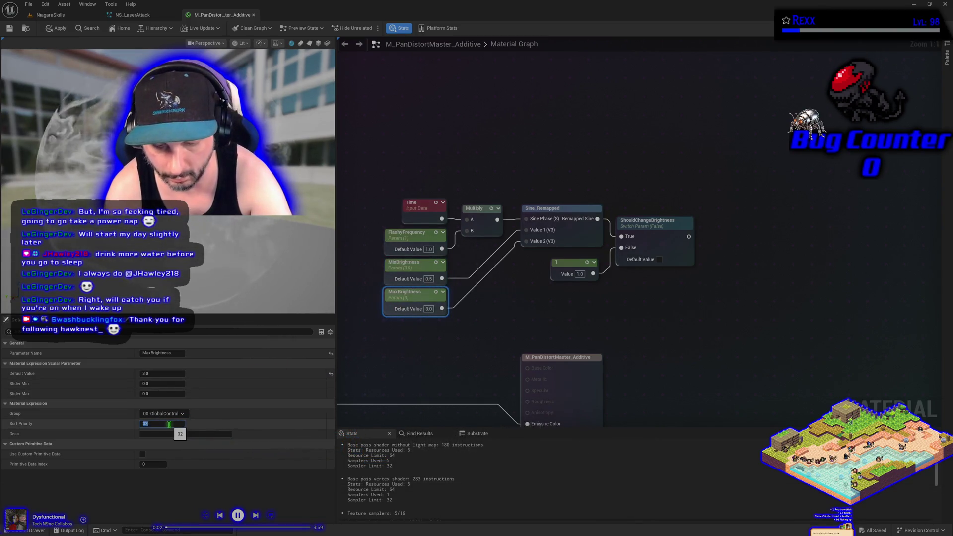
{"action": "left_click", "coordinate": [387, 350]}
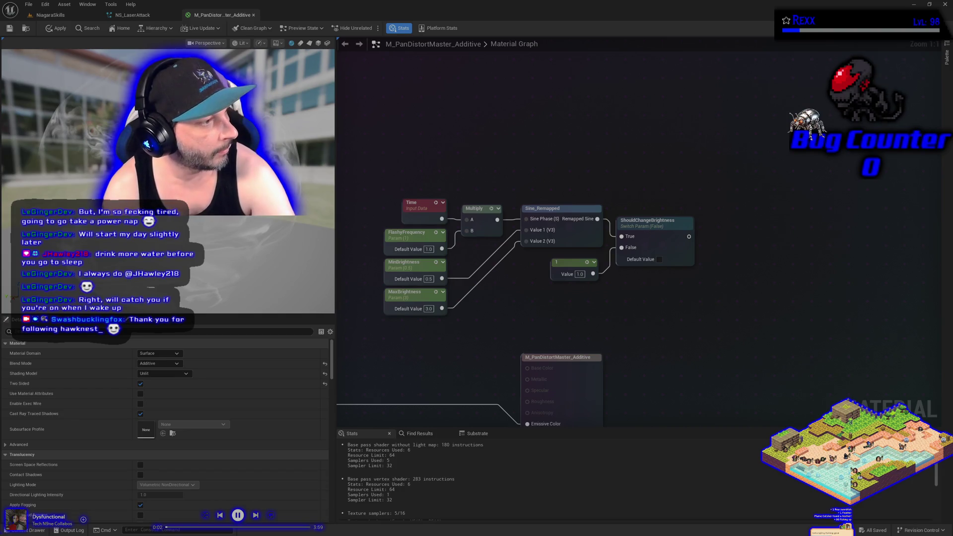
{"action": "left_click", "coordinate": [750, 243]}
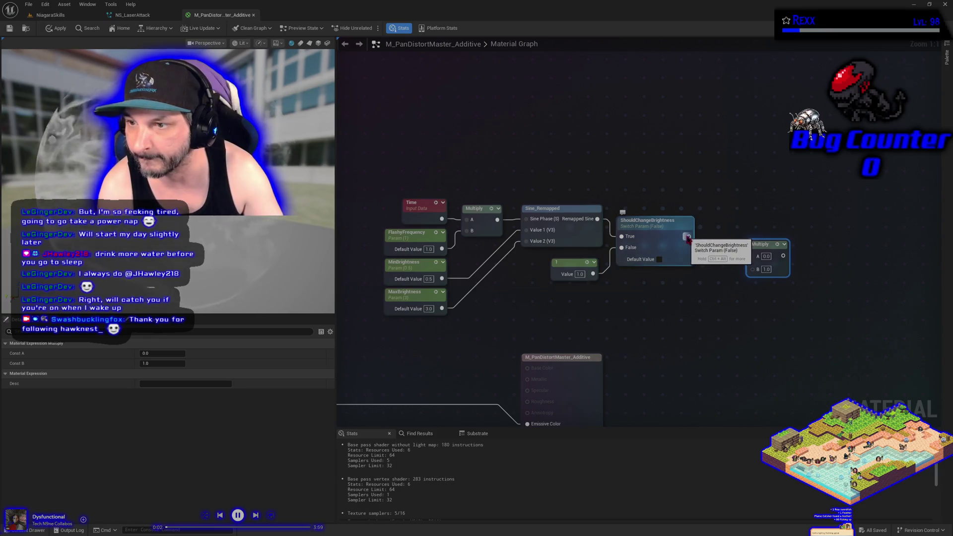
Multiply the switch output with the emissive source and route the product into Emissive Color.
{"action": "left_click_drag", "start_coordinate": [768, 247], "coordinate": [755, 229]}
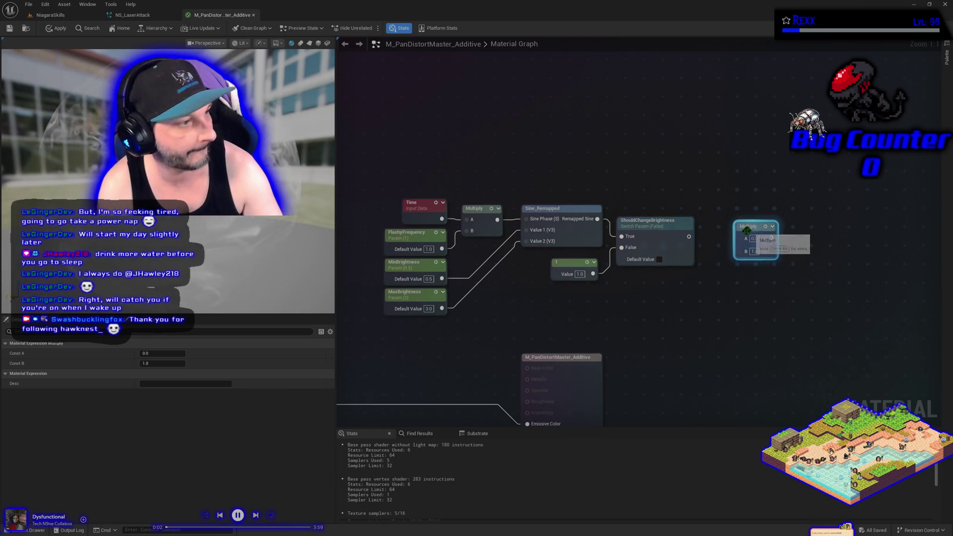
{"action": "mouse_move", "coordinate": [689, 236]}
{"action": "left_mouse_down"}
{"action": "mouse_move", "coordinate": [723, 248]}
{"action": "mouse_move", "coordinate": [740, 238]}
{"action": "mouse_move", "coordinate": [738, 226]}
{"action": "left_mouse_up"}
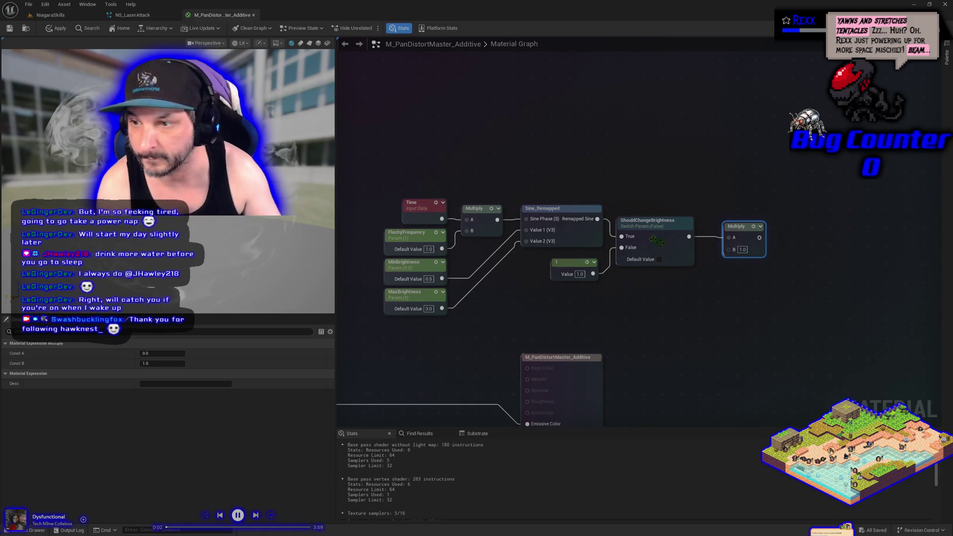
{"action": "left_click_drag", "start_coordinate": [768, 314], "coordinate": [771, 295]}
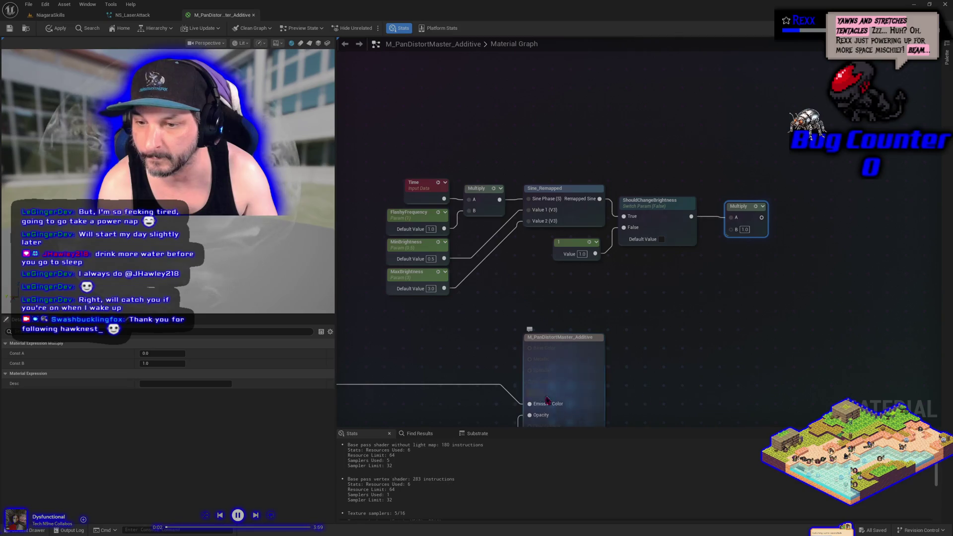
{"action": "mouse_move", "coordinate": [535, 410]}
{"action": "left_mouse_down"}
{"action": "mouse_move", "coordinate": [639, 277]}
{"action": "mouse_move", "coordinate": [729, 248]}
{"action": "mouse_move", "coordinate": [755, 212]}
{"action": "mouse_move", "coordinate": [762, 218]}
{"action": "left_mouse_up"}
{"action": "left_click_drag", "start_coordinate": [640, 352], "coordinate": [593, 240]}
{"action": "mouse_move", "coordinate": [555, 267]}
{"action": "left_mouse_down"}
{"action": "mouse_move", "coordinate": [590, 366]}
{"action": "mouse_move", "coordinate": [923, 362]}
{"action": "left_mouse_up"}
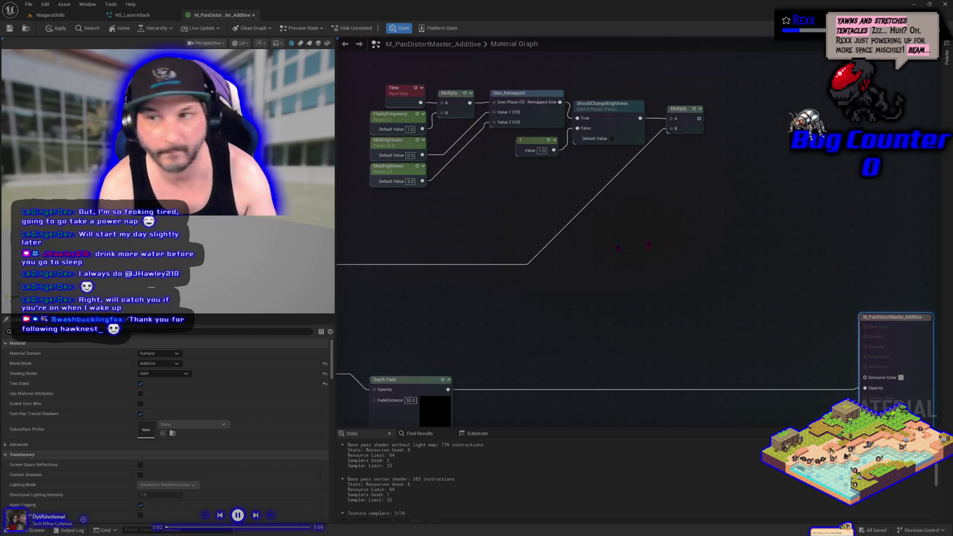
{"action": "mouse_move", "coordinate": [699, 118]}
{"action": "left_mouse_down"}
{"action": "mouse_move", "coordinate": [745, 144]}
{"action": "mouse_move", "coordinate": [816, 325]}
{"action": "mouse_move", "coordinate": [873, 383]}
{"action": "left_mouse_up"}
Apply the master material changes and save all assets.
{"action": "left_click", "coordinate": [56, 30]}
{"action": "left_click", "coordinate": [28, 4]}
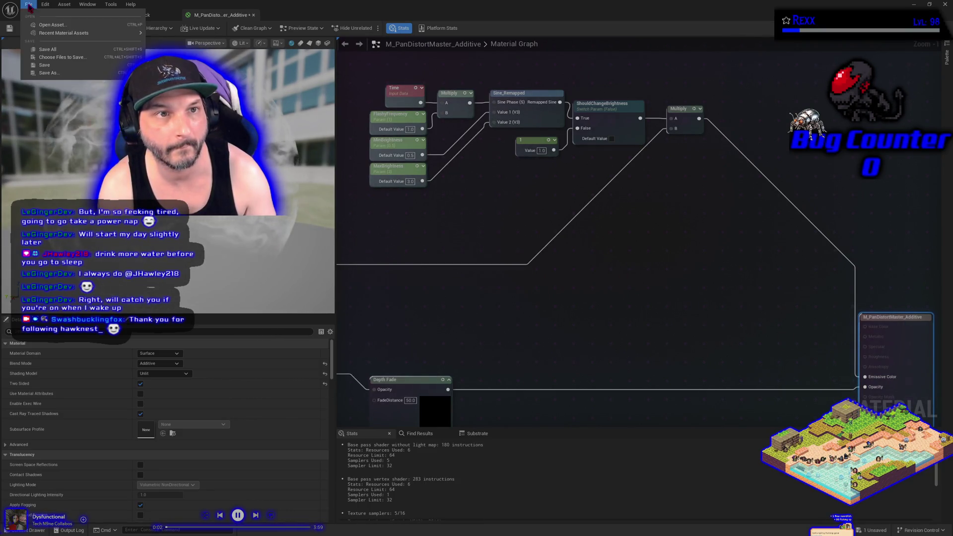
{"action": "left_click", "coordinate": [46, 50]}
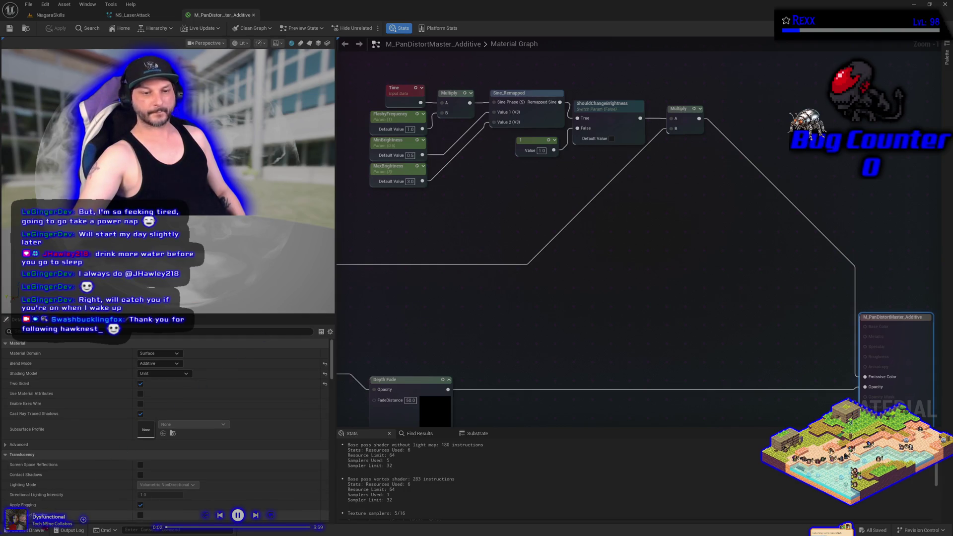
Create MI_LaserCore_Additive_Inst from M_PanDistortMaster_Additive and open it.
{"action": "key", "text": "ctrl+space"}
{"action": "right_click", "coordinate": [191, 418]}
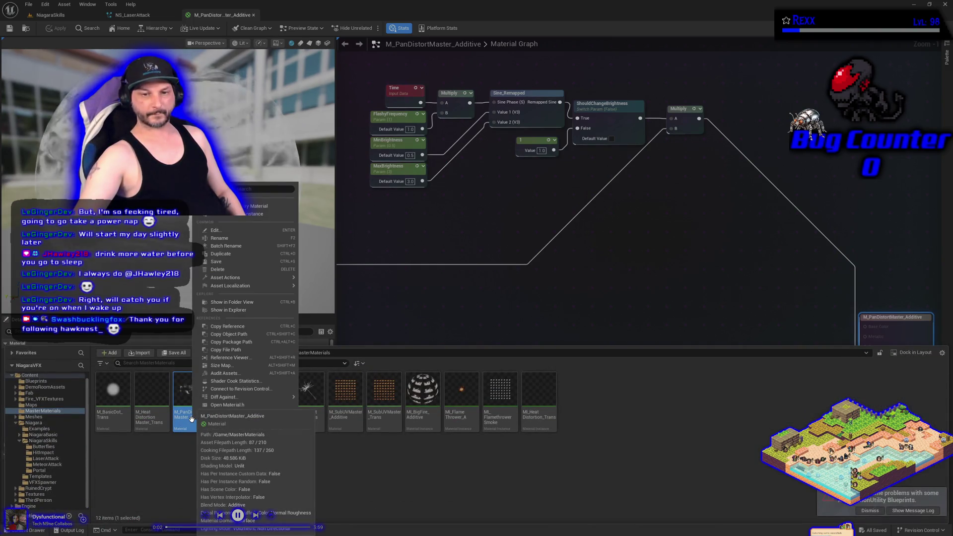
{"action": "left_click", "coordinate": [246, 214]}
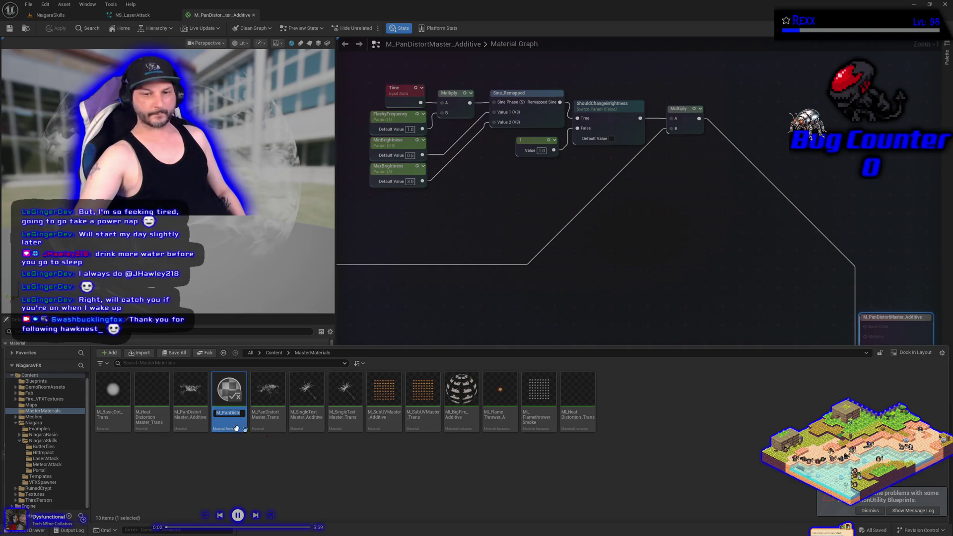
{"action": "left_click", "coordinate": [216, 412]}
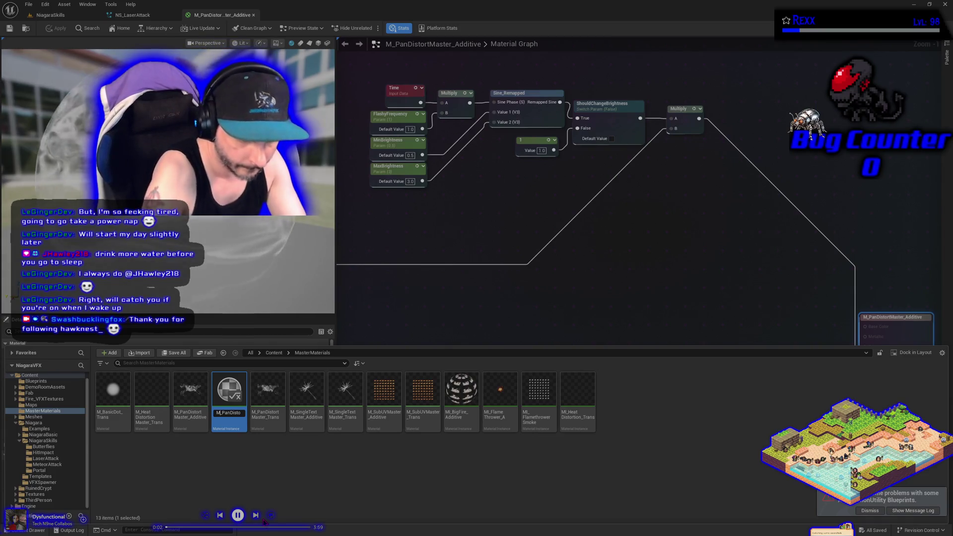
{"action": "type", "text": "I"}
{"action": "key", "text": "Right"}
{"action": "key", "text": "Delete"}
{"action": "key", "text": "Delete"}
{"action": "key", "text": "Delete"}
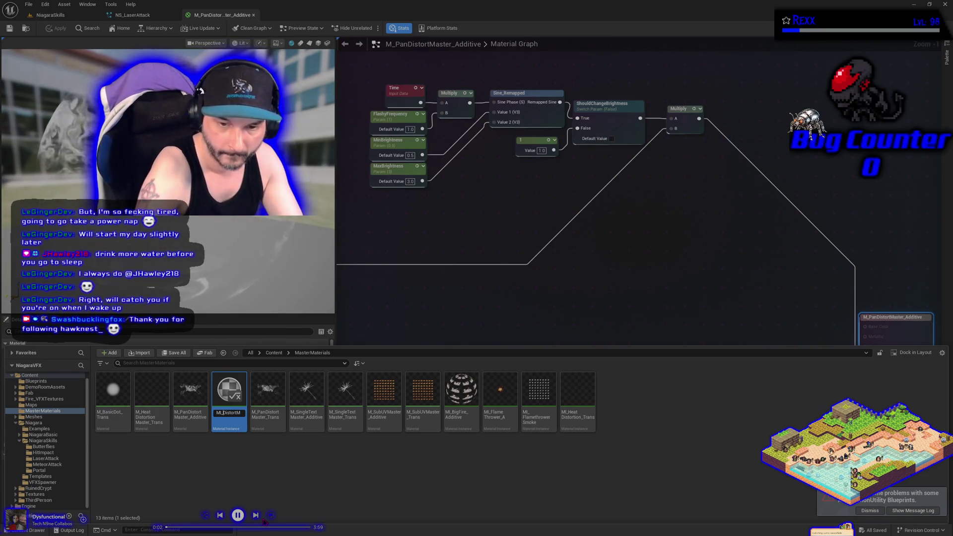
{"action": "key", "text": "Delete"}
{"action": "key", "text": "Delete"}
{"action": "key", "text": "Delete"}
{"action": "type", "text": "La"}
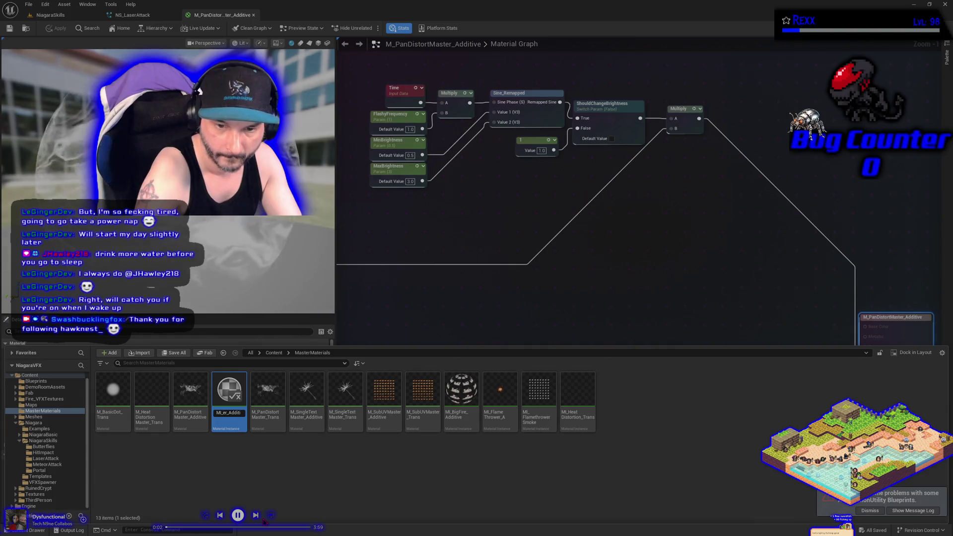
{"action": "type", "text": "serCore"}
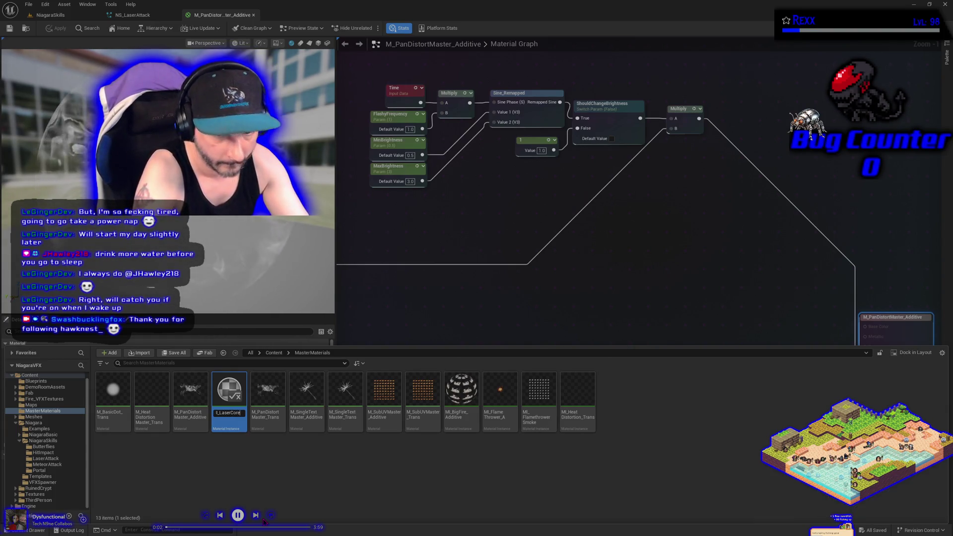
{"action": "key", "text": "Return"}
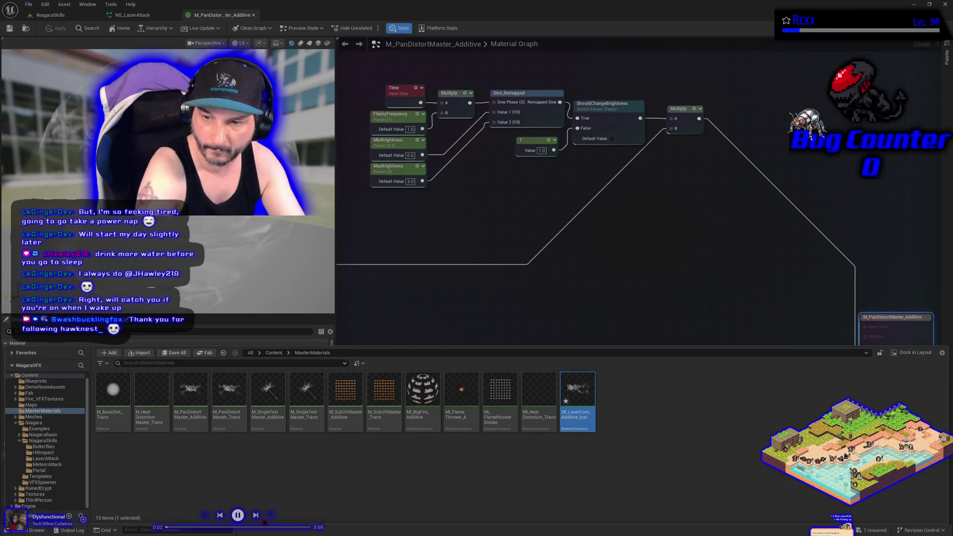
{"action": "key", "text": "Return"}
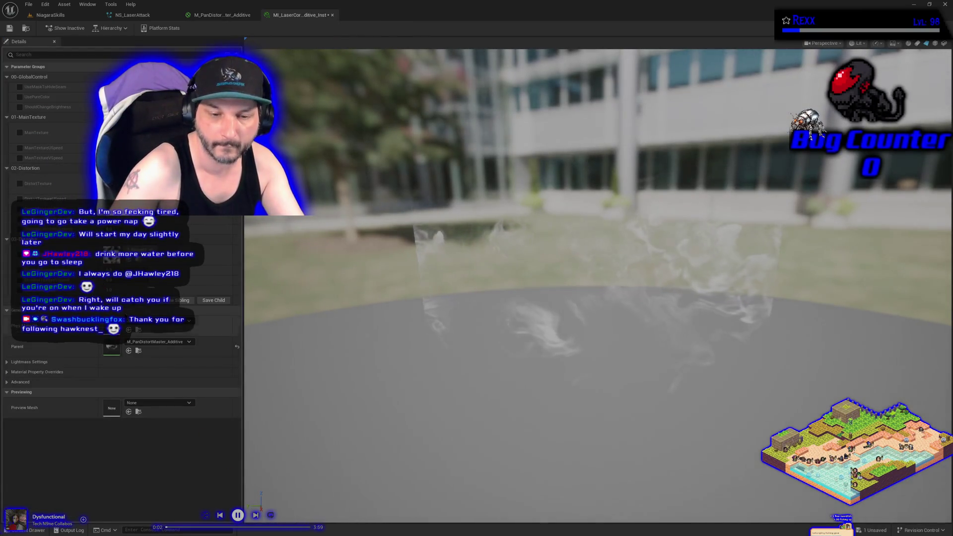
Rename the instance to MI_LaserCore_Additive by dropping the _Inst suffix.
{"action": "left_click", "coordinate": [27, 530]}
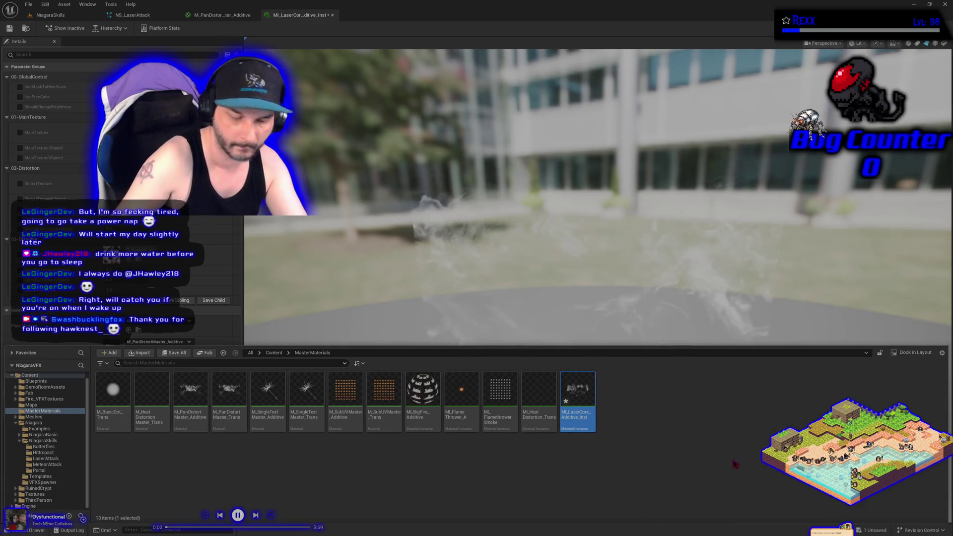
{"action": "key", "text": "F2"}
{"action": "key", "text": "BackSpace"}
{"action": "key", "text": "BackSpace"}
{"action": "key", "text": "BackSpace"}
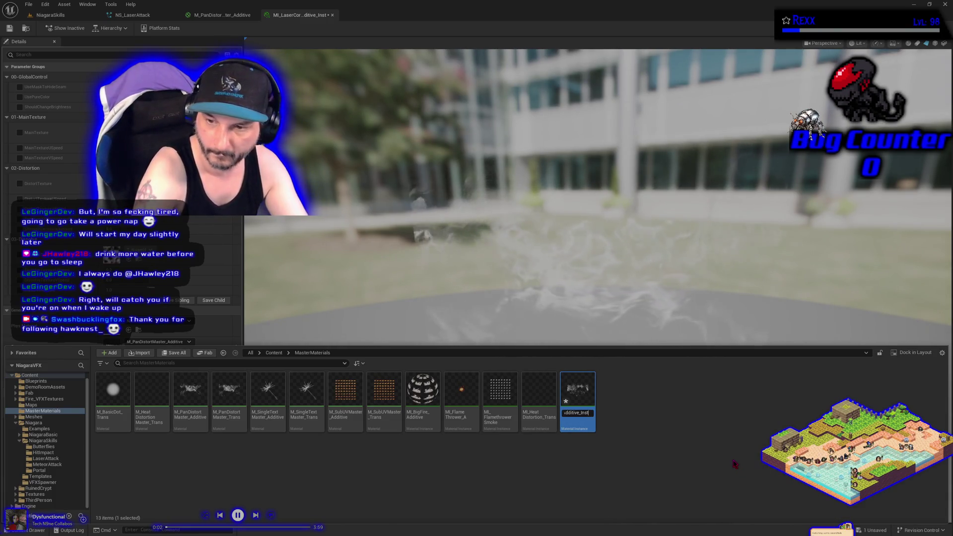
{"action": "key", "text": "Return"}
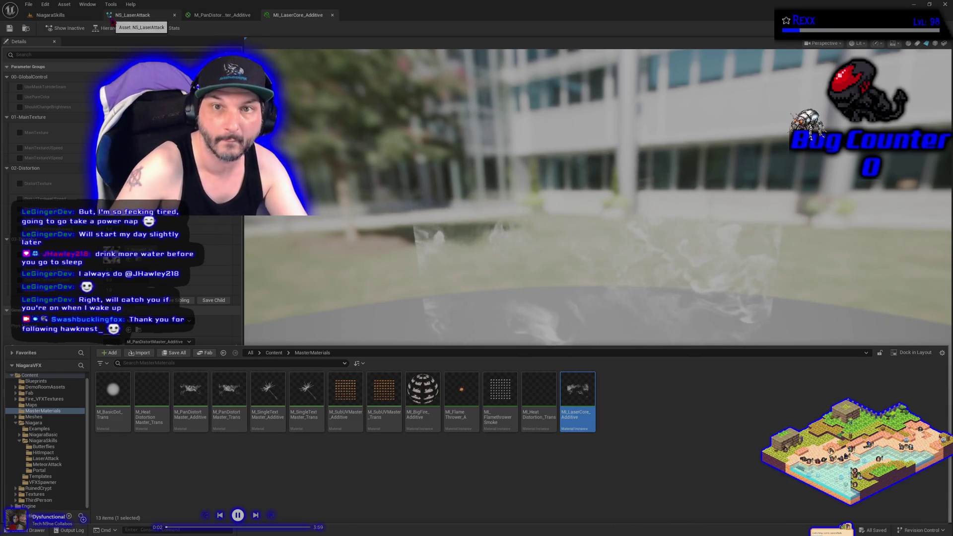
Move MI_LaserCore_Additive into the LaserAttack folder and reopen it.
{"action": "left_click", "coordinate": [68, 18]}
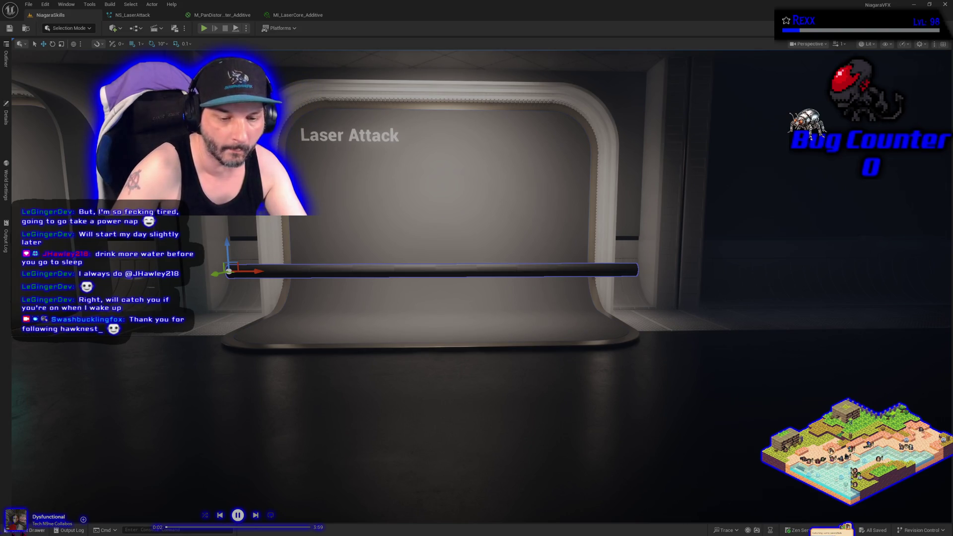
{"action": "key", "text": "ctrl+space"}
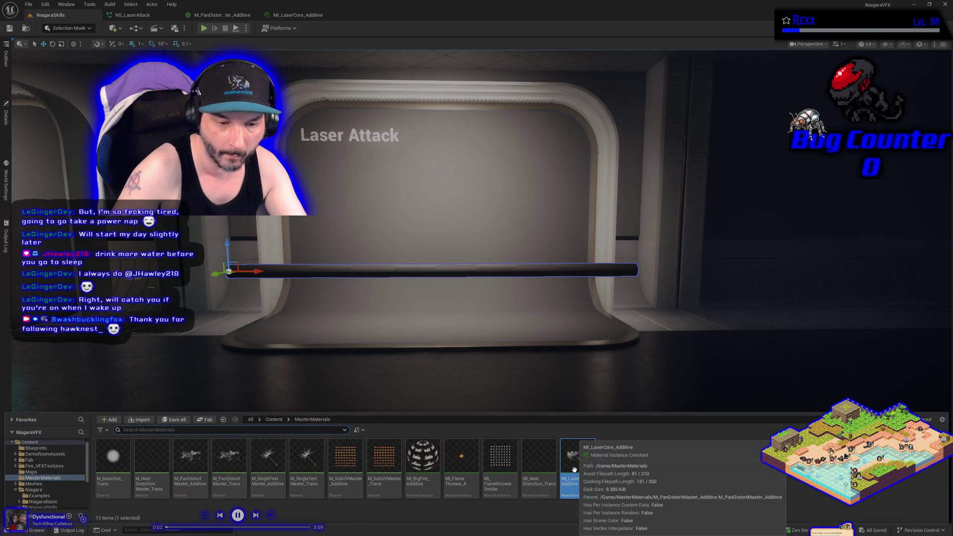
{"action": "scroll", "coordinate": [56, 472], "scroll_direction": "down", "scroll_amount": 3}
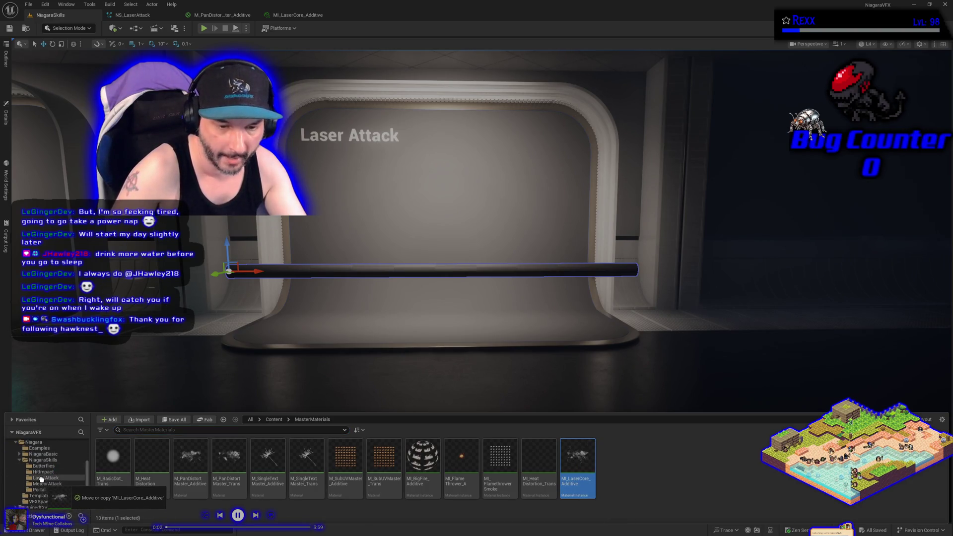
{"action": "left_click_drag", "start_coordinate": [44, 482], "coordinate": [44, 479]}
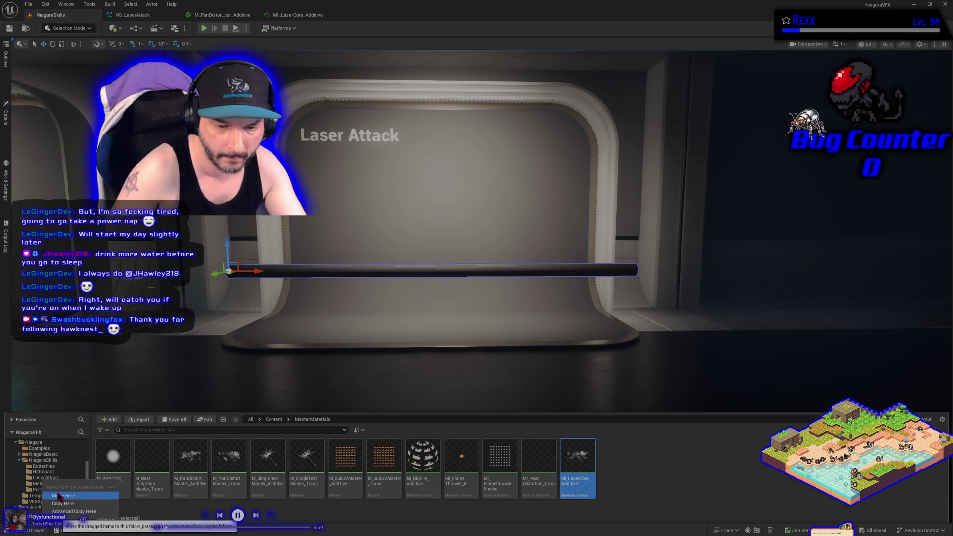
{"action": "left_click", "coordinate": [58, 496]}
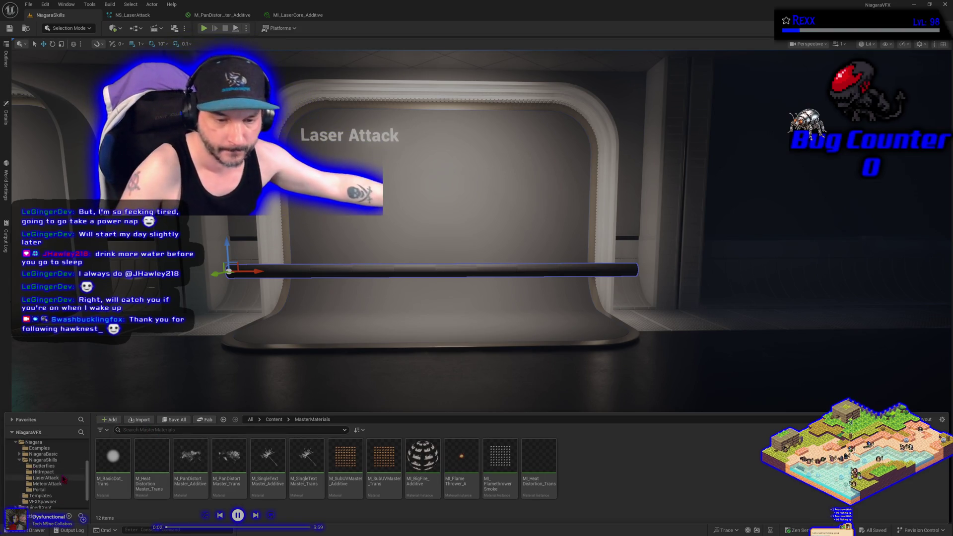
{"action": "left_click", "coordinate": [46, 477]}
{"action": "mouse_move", "coordinate": [111, 464]}
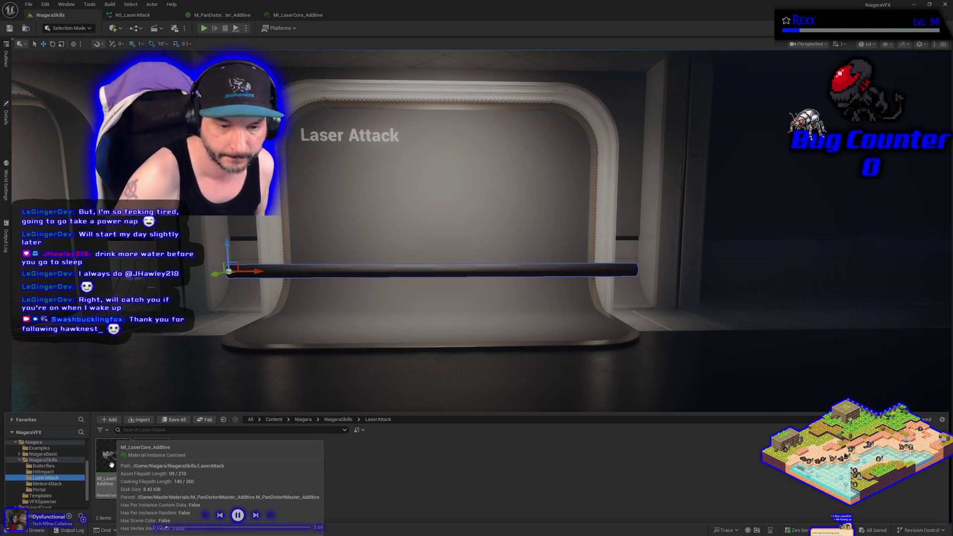
{"action": "double_click", "coordinate": [112, 465]}
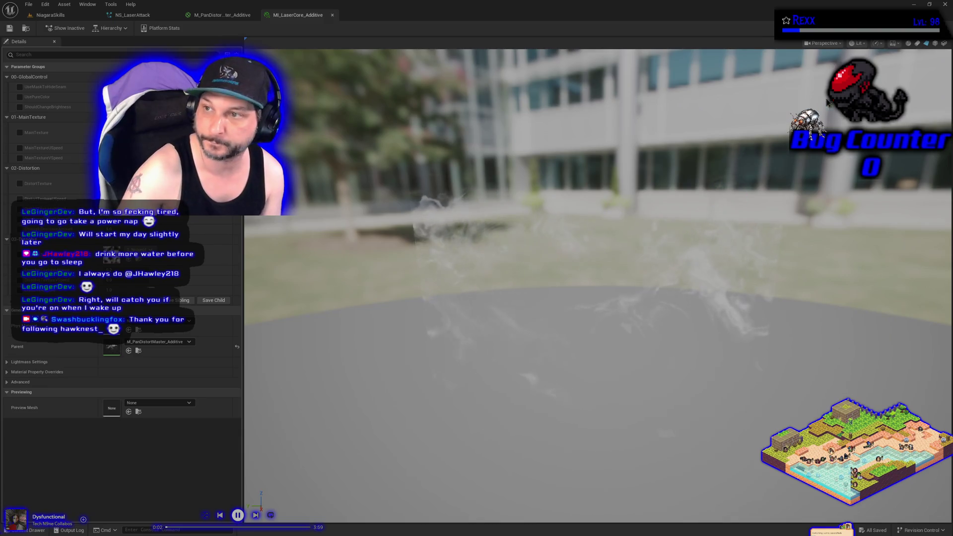
Preview on a plane, enable UsePureColor and swap the noise texture to a caustics texture.
{"action": "left_click", "coordinate": [929, 47]}
{"action": "mouse_move", "coordinate": [500, 355]}
{"action": "left_mouse_down"}
{"action": "mouse_move", "coordinate": [527, 356]}
{"action": "mouse_move", "coordinate": [482, 356]}
{"action": "mouse_move", "coordinate": [526, 355]}
{"action": "left_mouse_up"}
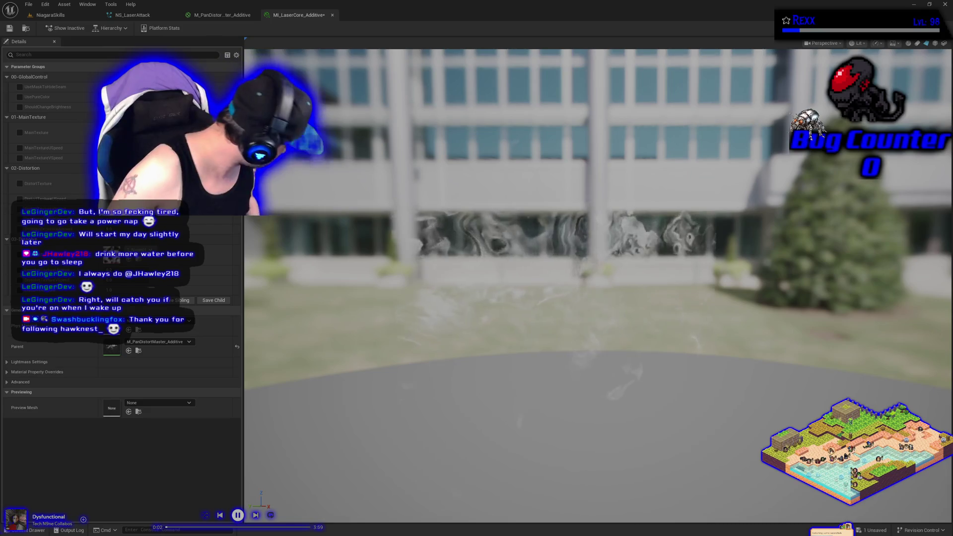
{"action": "left_click", "coordinate": [20, 97]}
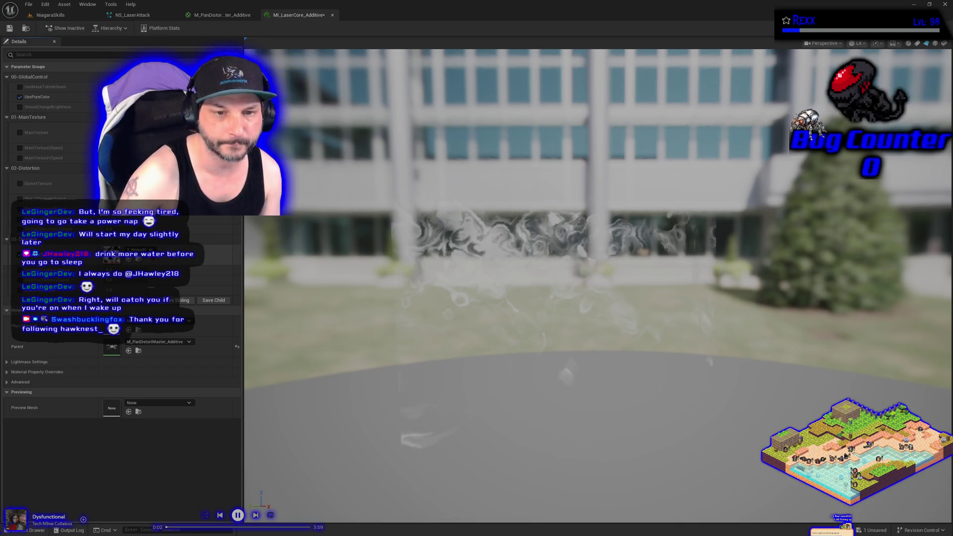
{"action": "left_click", "coordinate": [141, 250]}
{"action": "type", "text": "caustic"}
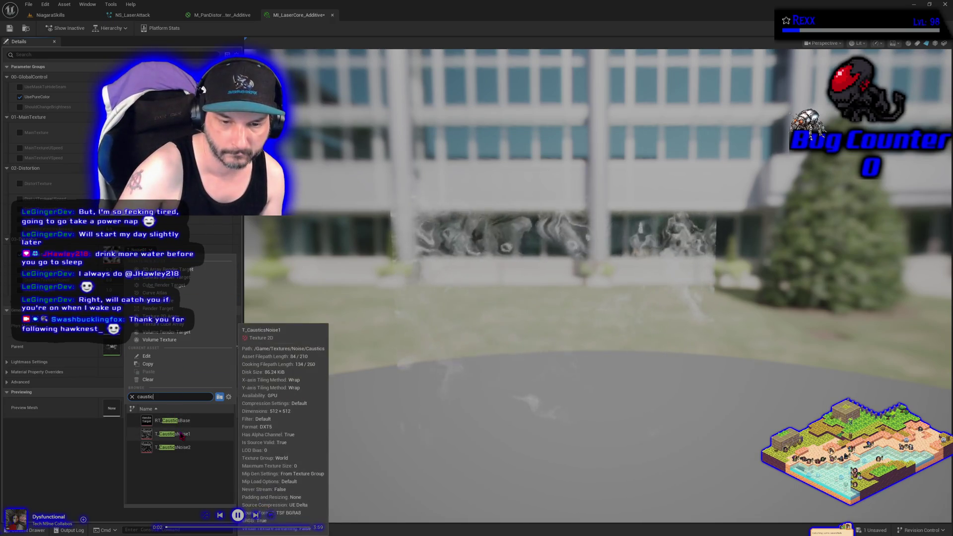
{"action": "left_click", "coordinate": [183, 448]}
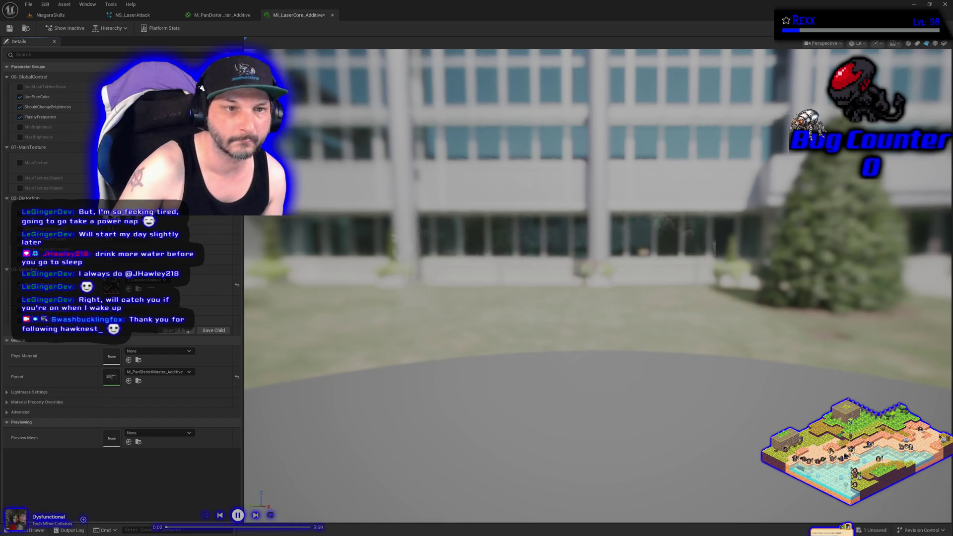
Enable the MinBrightness and MaxBrightness overrides.
{"action": "left_click", "coordinate": [19, 127]}
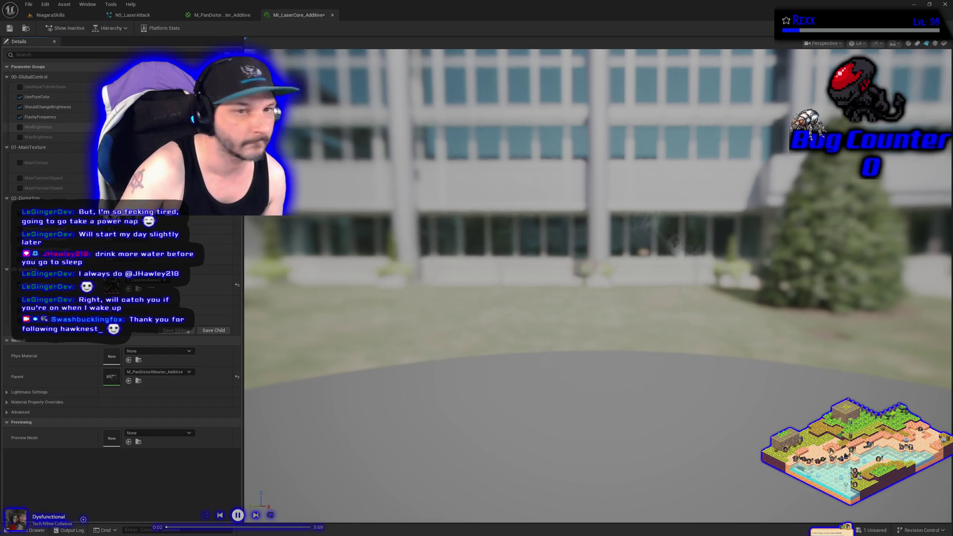
{"action": "left_click", "coordinate": [20, 137]}
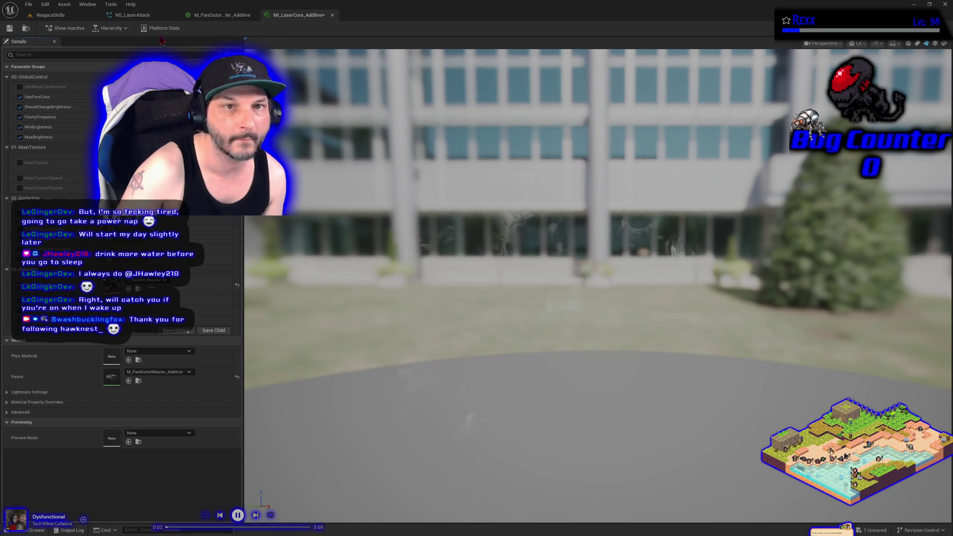
{"action": "left_click", "coordinate": [133, 15]}
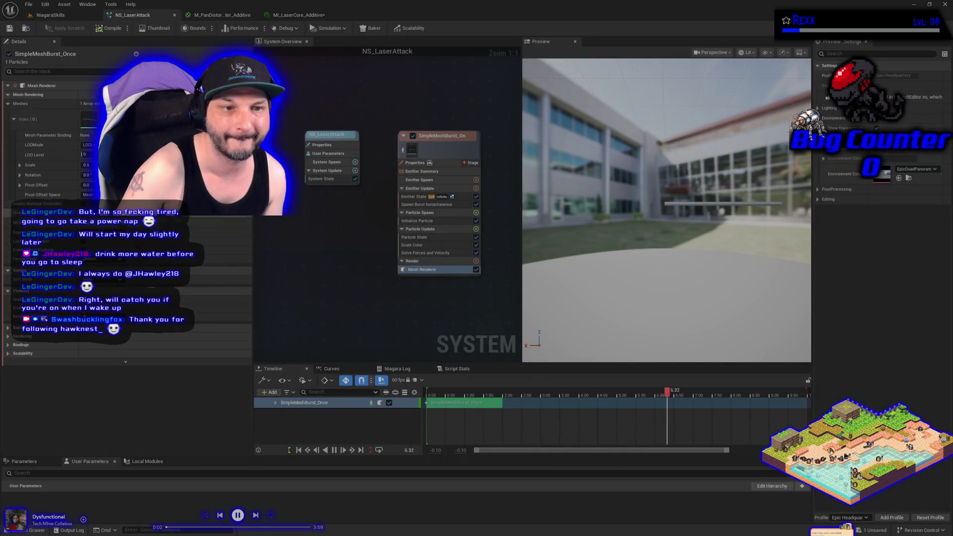
Expand Override Materials entry [0] and recompile NS_LaserAttack.
{"action": "left_click", "coordinate": [15, 120]}
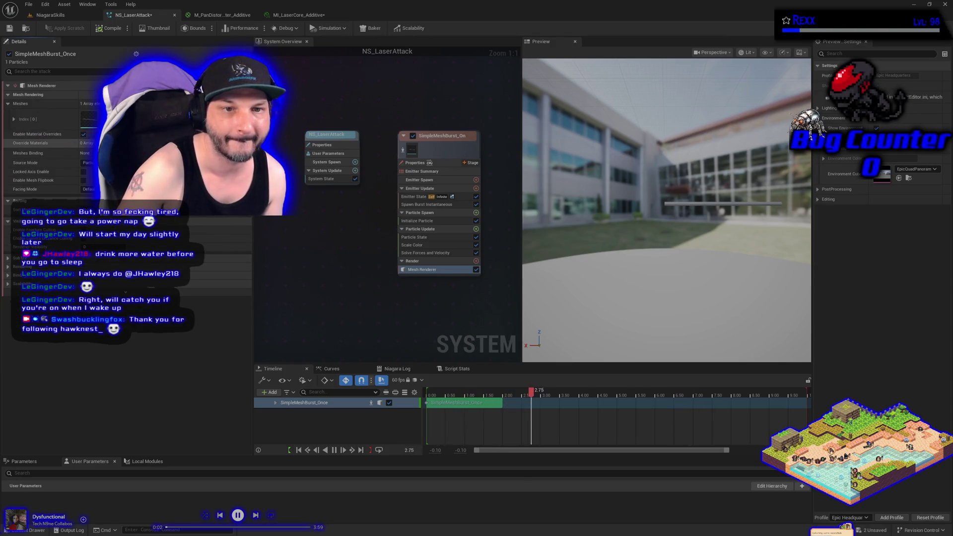
{"action": "left_click", "coordinate": [8, 143]}
{"action": "left_click", "coordinate": [15, 153]}
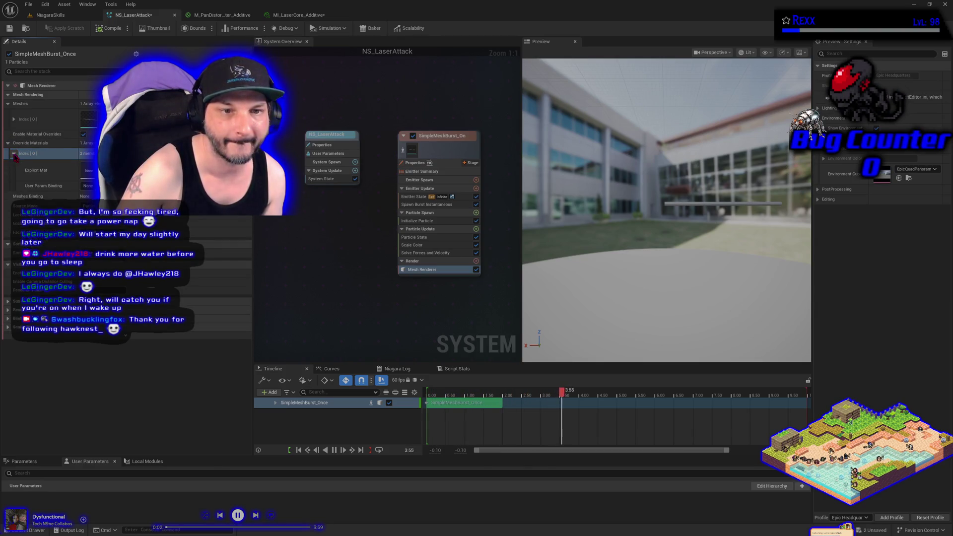
{"action": "left_click", "coordinate": [14, 154]}
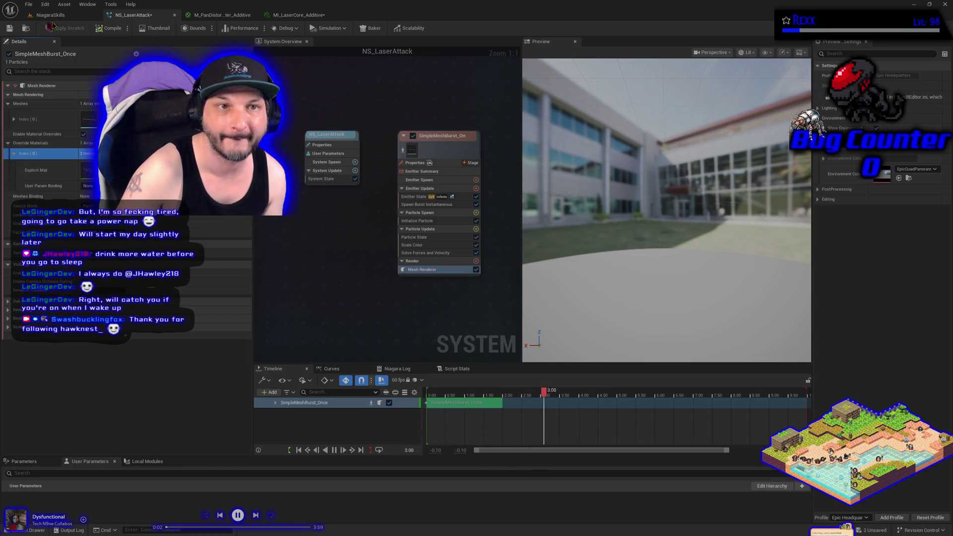
{"action": "left_click", "coordinate": [113, 28]}
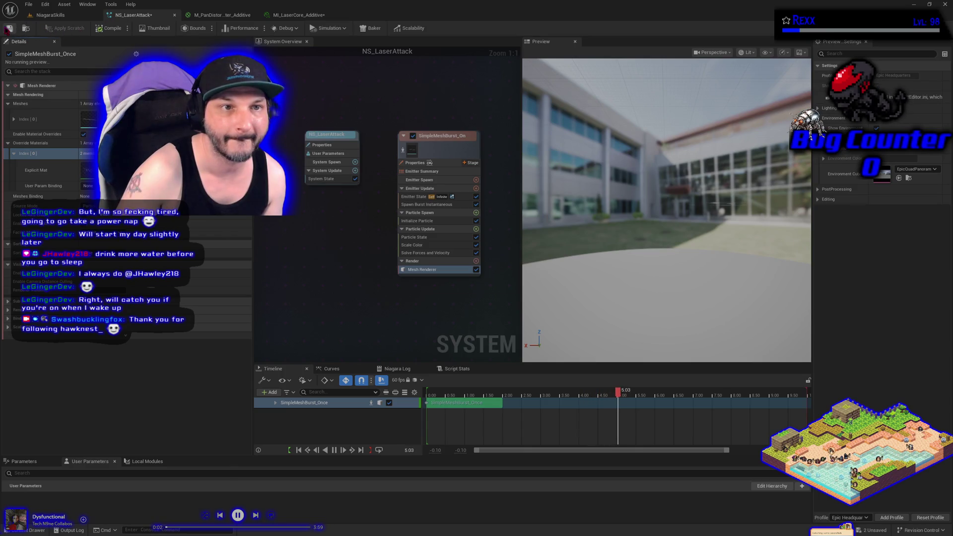
Frame the laser beam in the Laser Attack level to inspect its new look.
{"action": "left_click", "coordinate": [50, 15]}
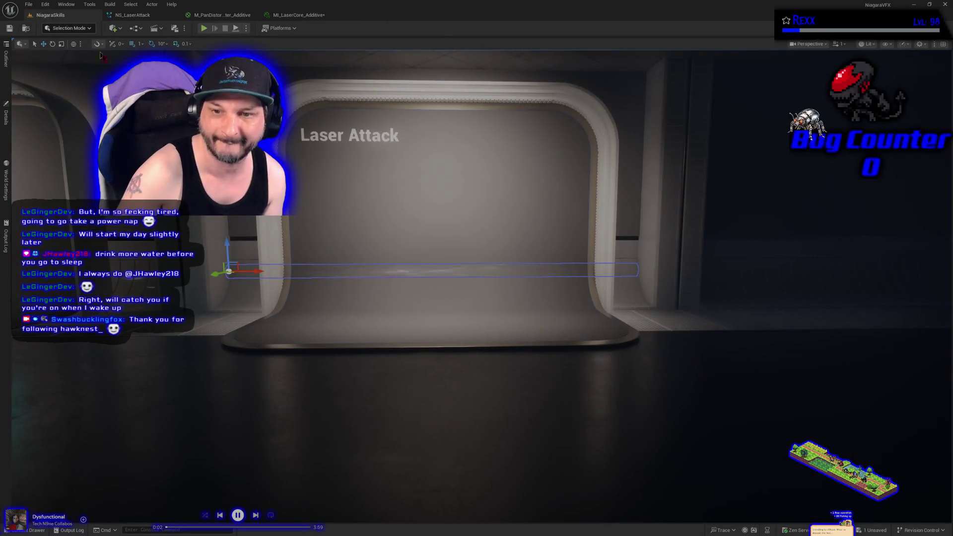
{"action": "key", "text": "f"}
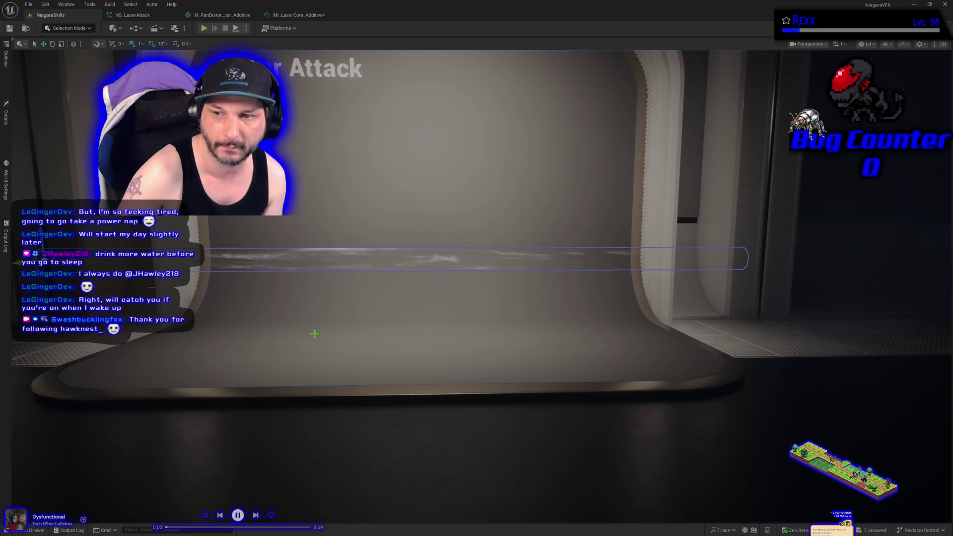
{"action": "left_click", "coordinate": [276, 16]}
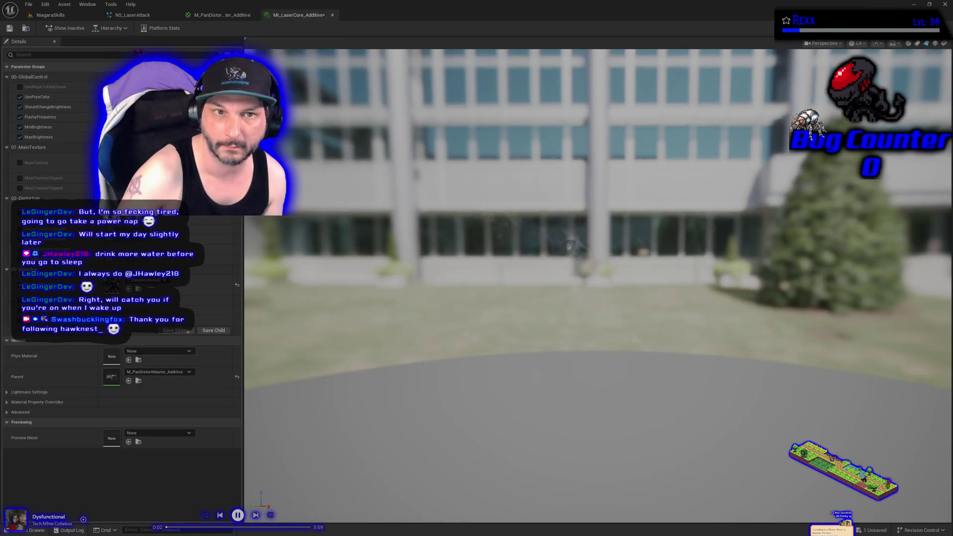
Save MI_LaserCore_Additive and return to the NS_LaserAttack system.
{"action": "left_click", "coordinate": [10, 26]}
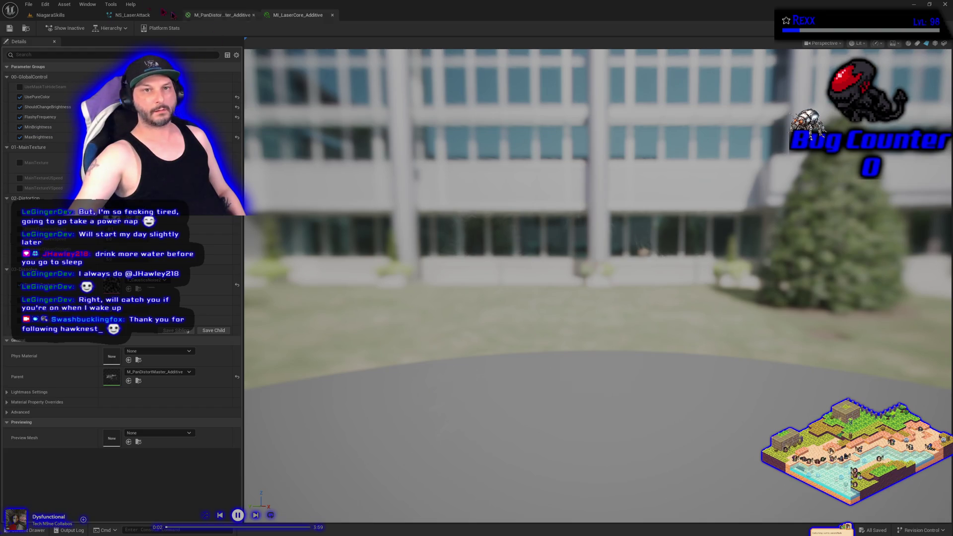
{"action": "left_click", "coordinate": [143, 17]}
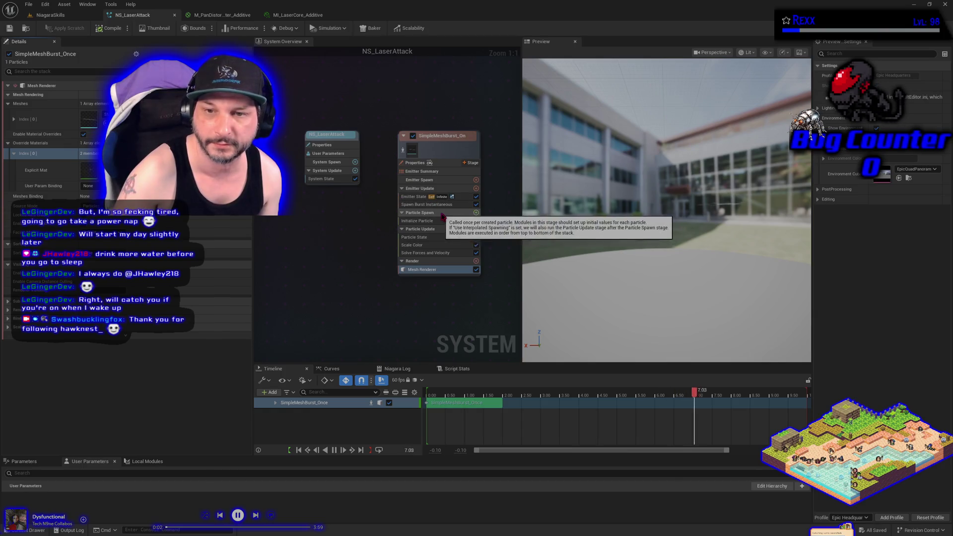
Make the particle colour red and raise its V brightness value to 10.
{"action": "left_click", "coordinate": [418, 222]}
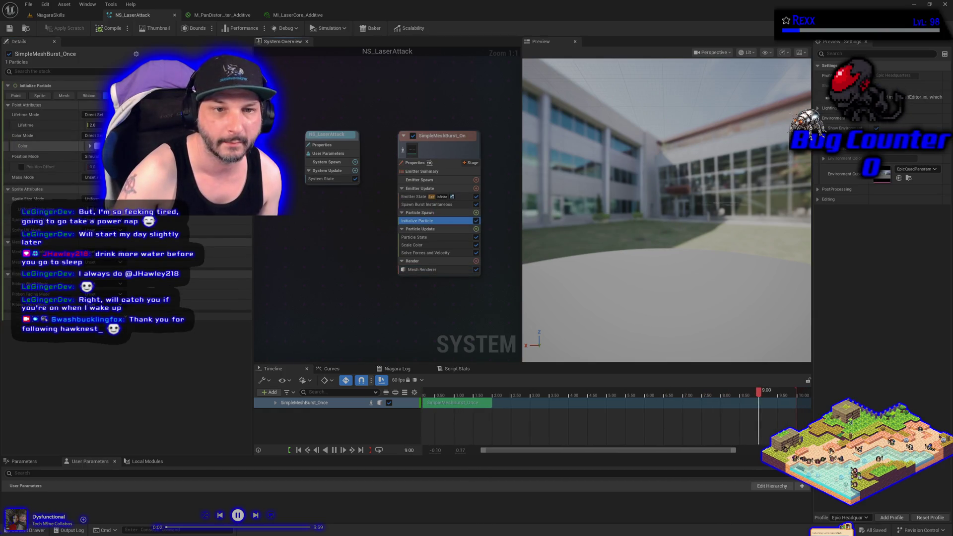
{"action": "left_click", "coordinate": [97, 146]}
{"action": "left_click", "coordinate": [208, 202]}
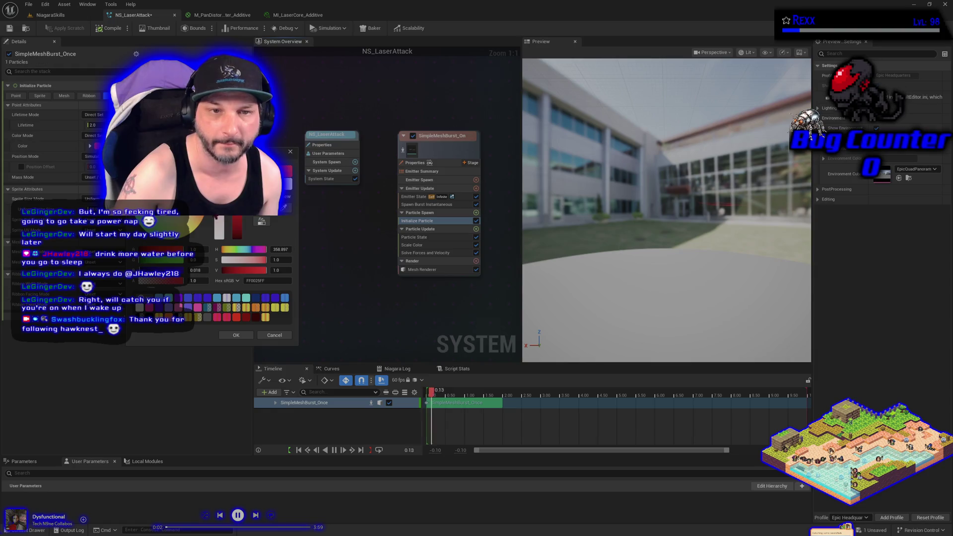
{"action": "left_click", "coordinate": [236, 335]}
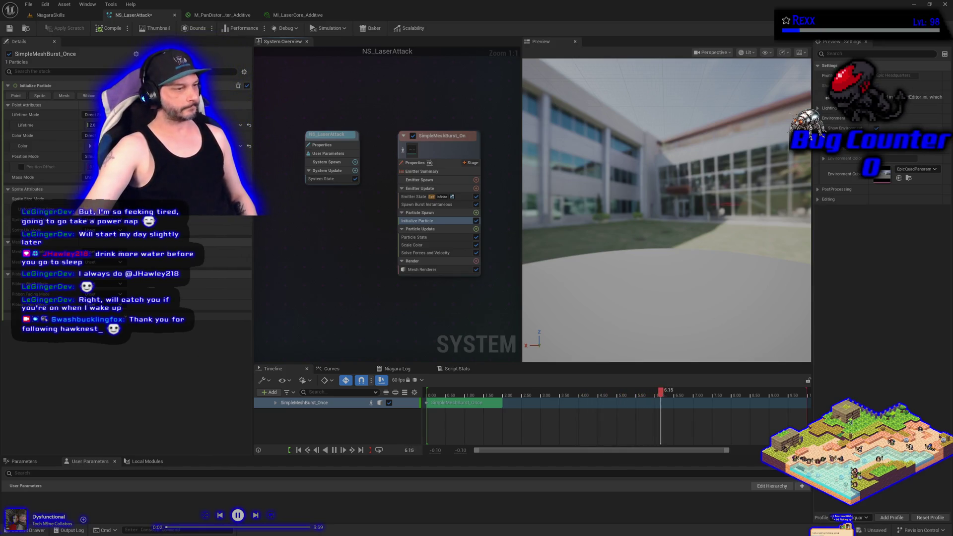
{"action": "left_click", "coordinate": [149, 146]}
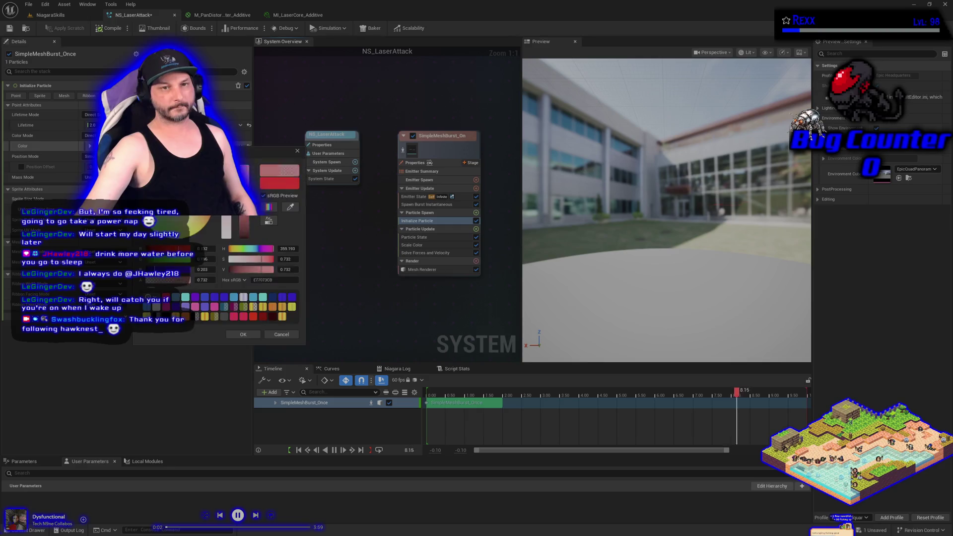
{"action": "left_click", "coordinate": [288, 270]}
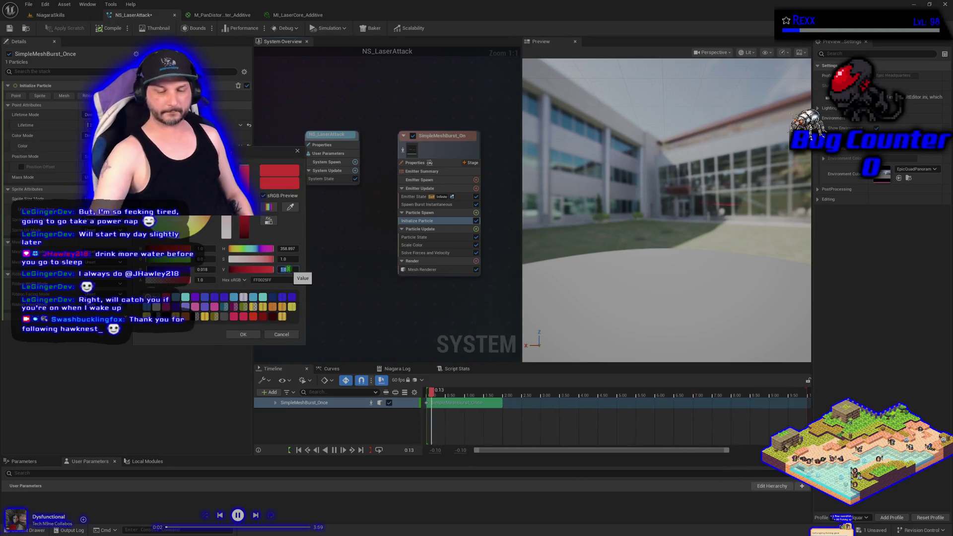
{"action": "type", "text": "10"}
{"action": "key", "text": "Return"}
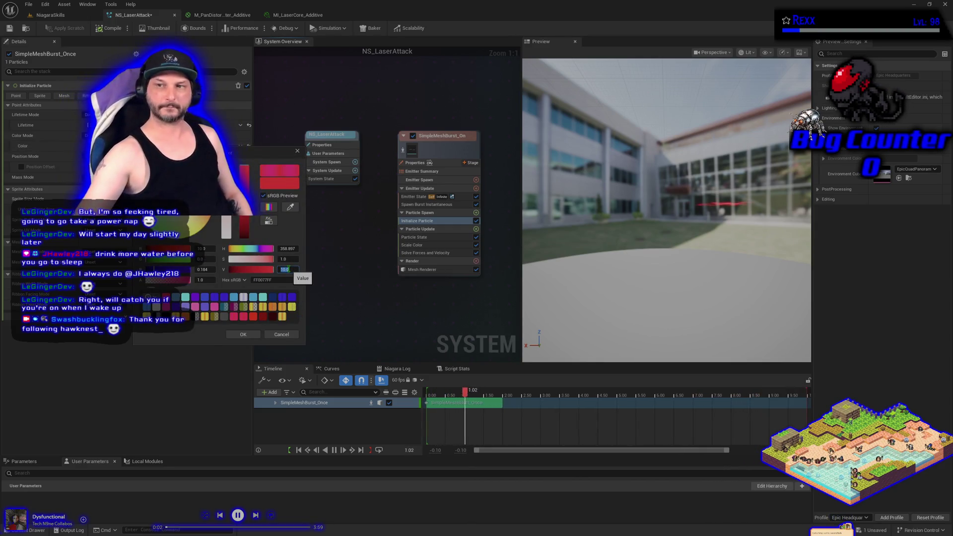
{"action": "left_click", "coordinate": [243, 334]}
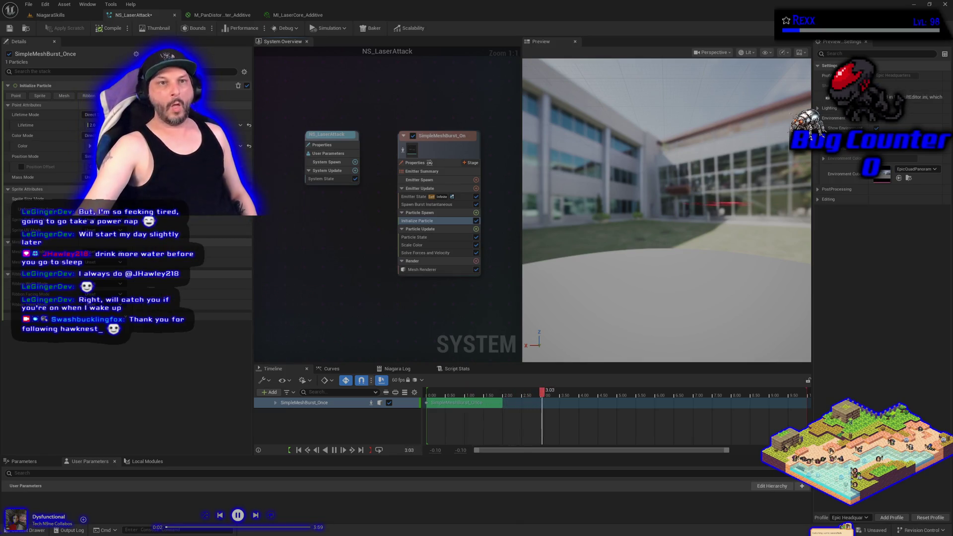
Save NS_LaserAttack with Save All and view the beam in the level.
{"action": "left_click", "coordinate": [29, 4]}
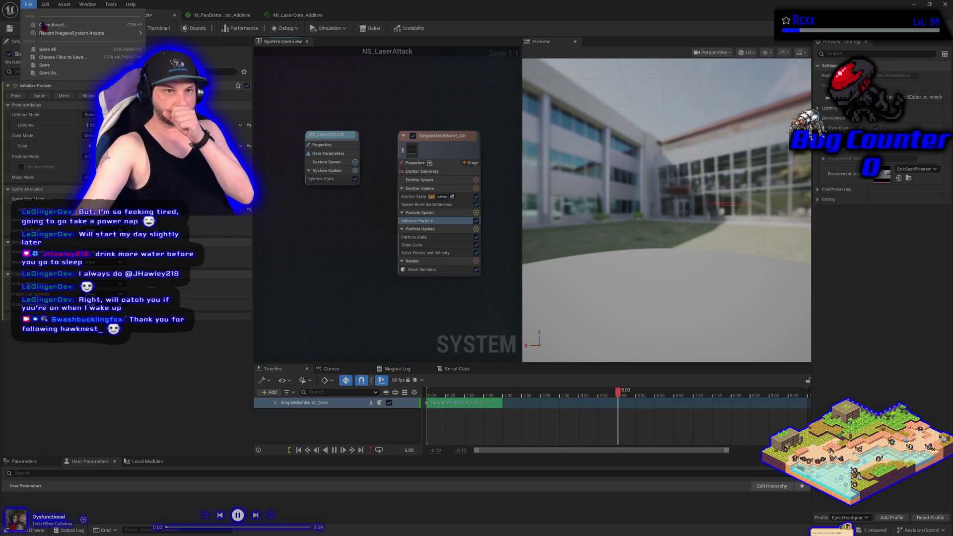
{"action": "left_click", "coordinate": [48, 59]}
{"action": "left_click", "coordinate": [43, 17]}
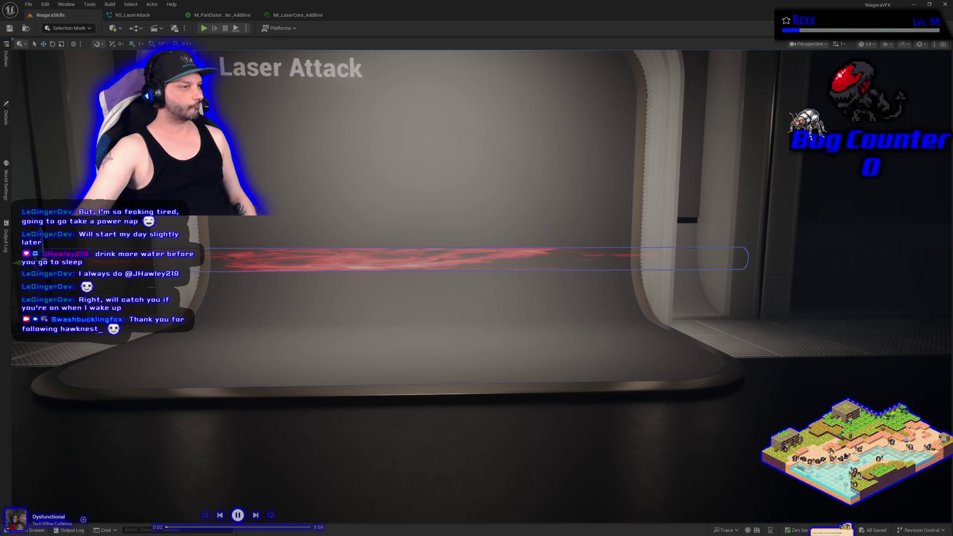
Bring MI_LaserCore_Additive's instance editor back up.
{"action": "left_click", "coordinate": [298, 15]}
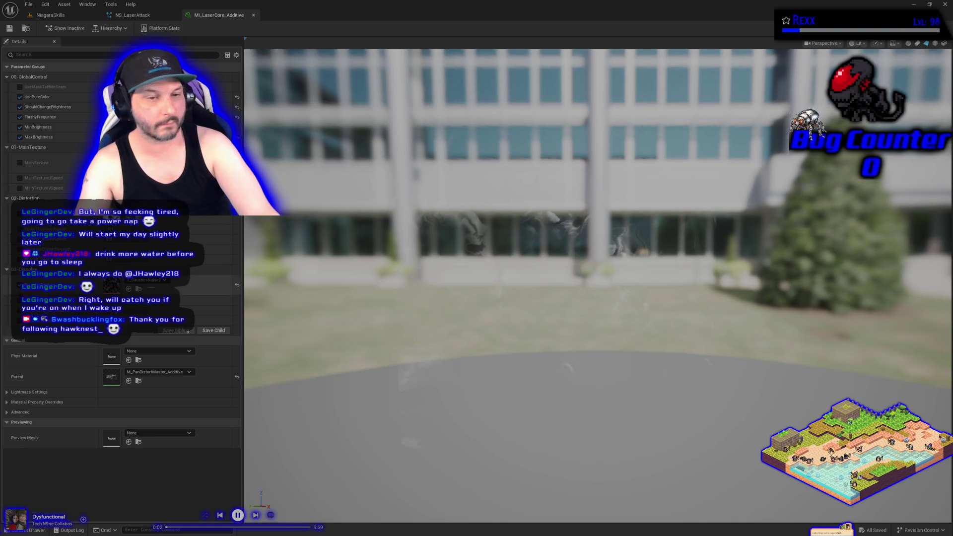
Replace T_CausticsNoise2 with T_MarbleNoise1 in the noise slot, save MI_LaserCore_Additive, and view the beam in the level.
{"action": "left_click", "coordinate": [149, 280]}
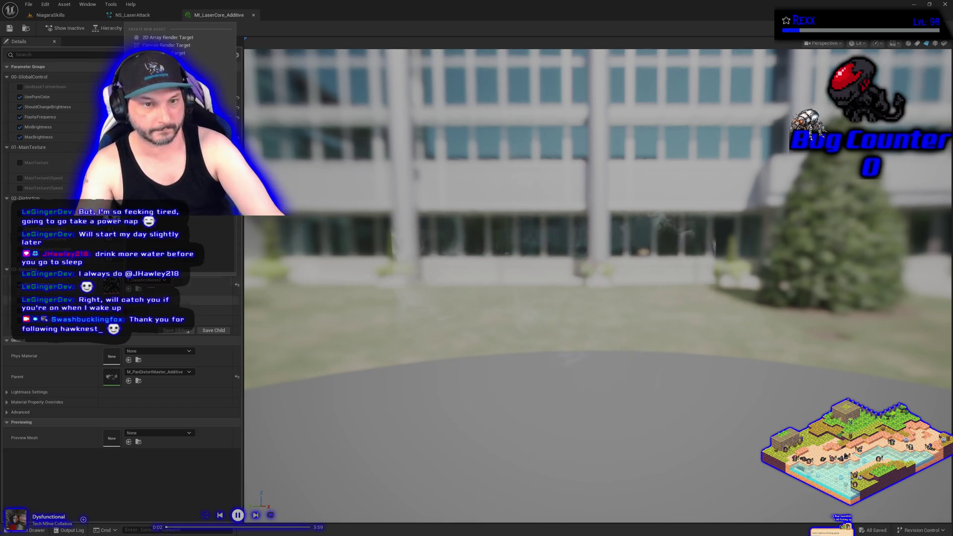
{"action": "left_click", "coordinate": [164, 163]}
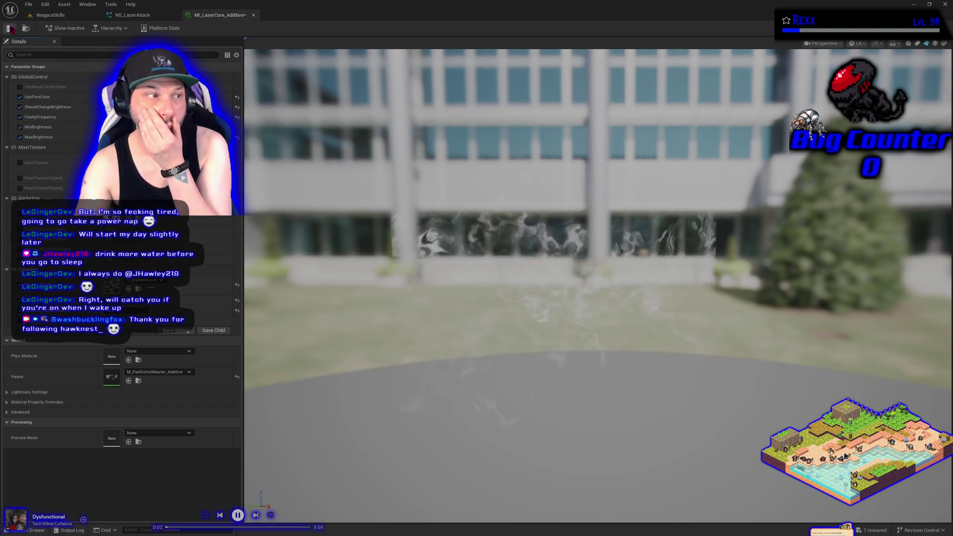
{"action": "left_click", "coordinate": [10, 28]}
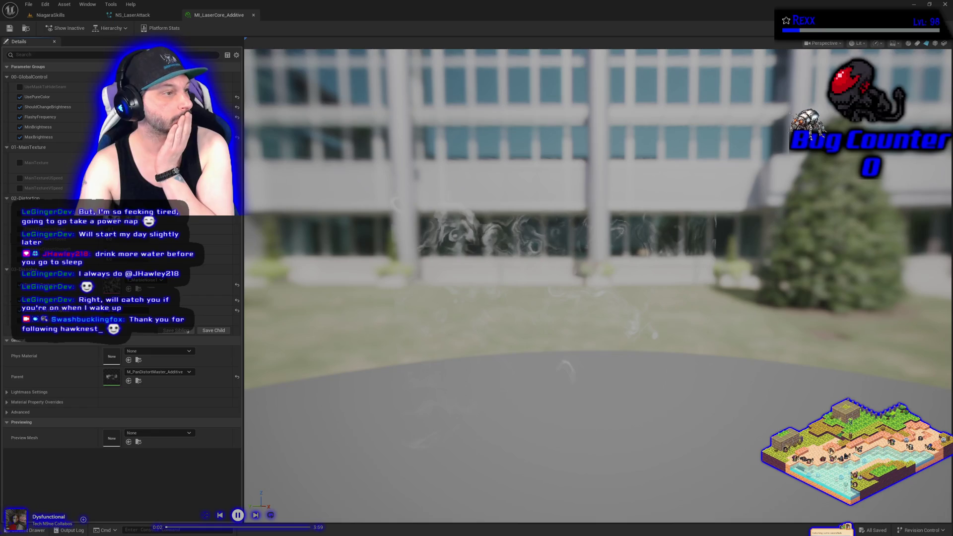
{"action": "left_click", "coordinate": [50, 15]}
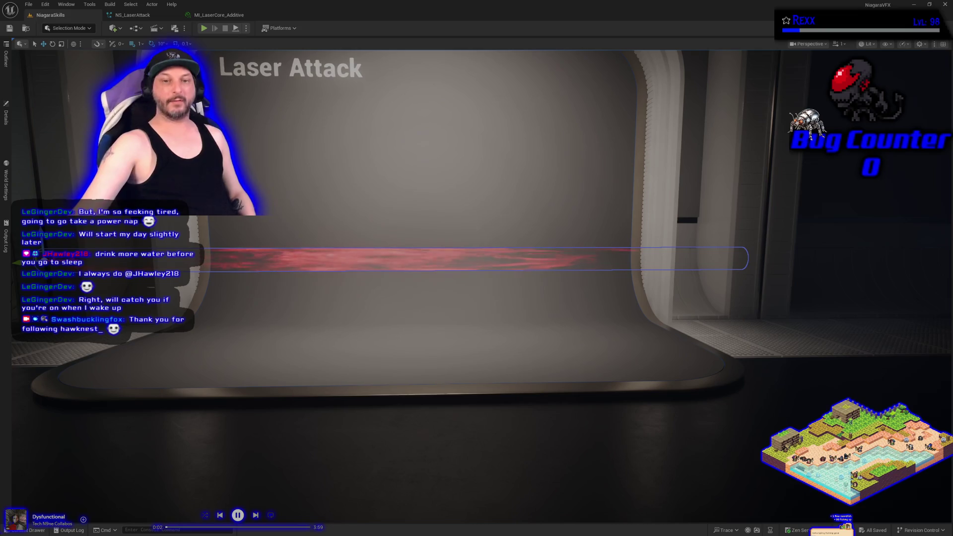
Zoom and move the camera toward the curved backdrop and laser stage, then go back to MI_LaserCore_Additive.
{"action": "scroll", "coordinate": [420, 367], "scroll_direction": "down", "scroll_amount": 3}
{"action": "left_click", "coordinate": [409, 349]}
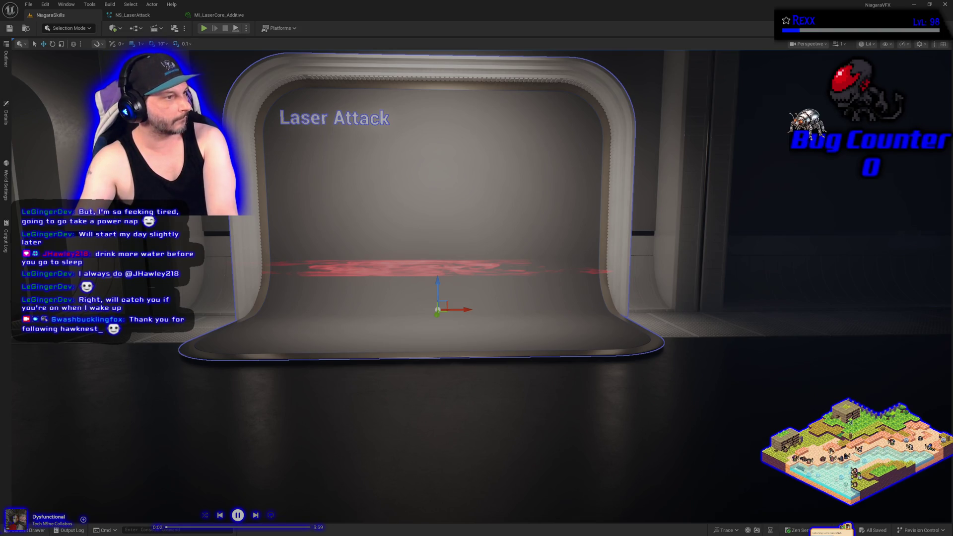
{"action": "left_click_drag", "start_coordinate": [339, 375], "coordinate": [343, 374]}
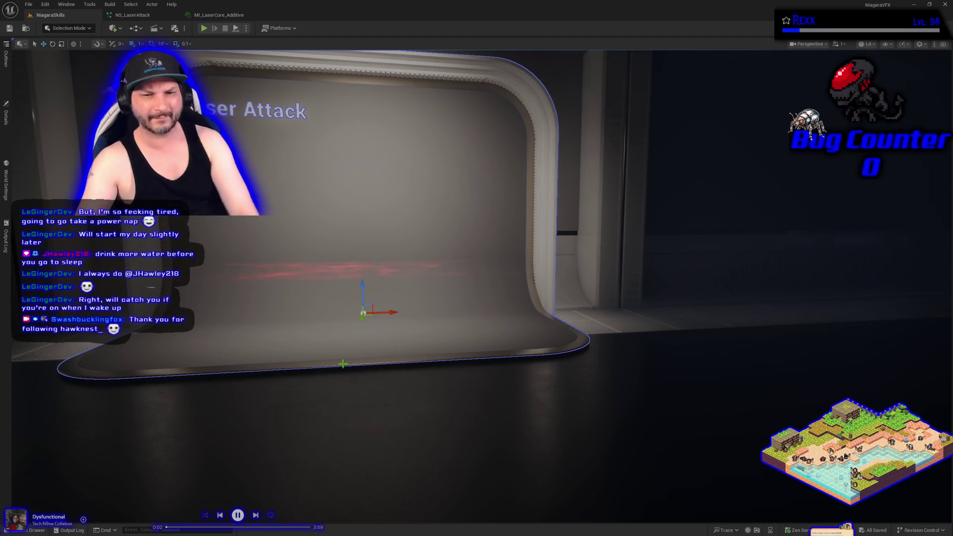
{"action": "left_click", "coordinate": [219, 15]}
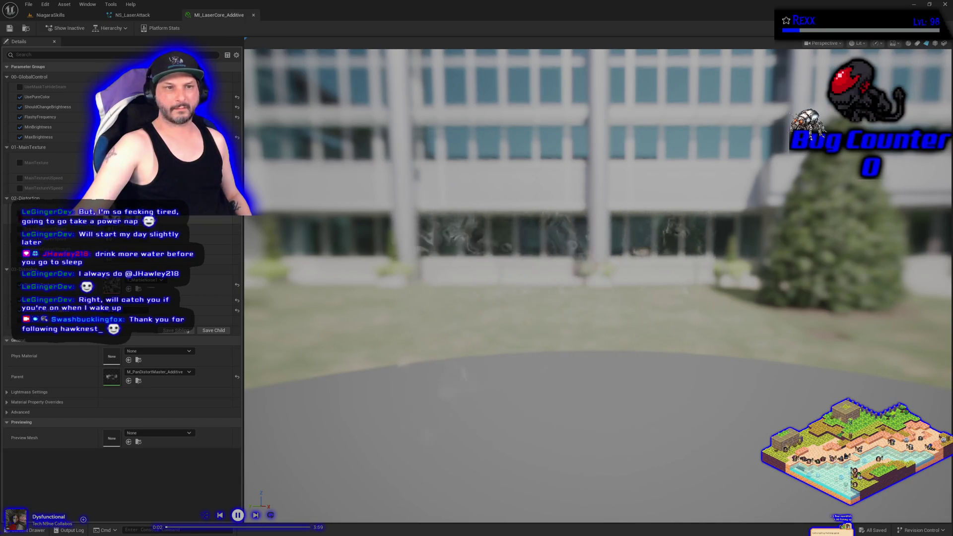
Set the 02-Distortion texture to T_Noise_02 and compare the beam in the level.
{"action": "left_click", "coordinate": [149, 214]}
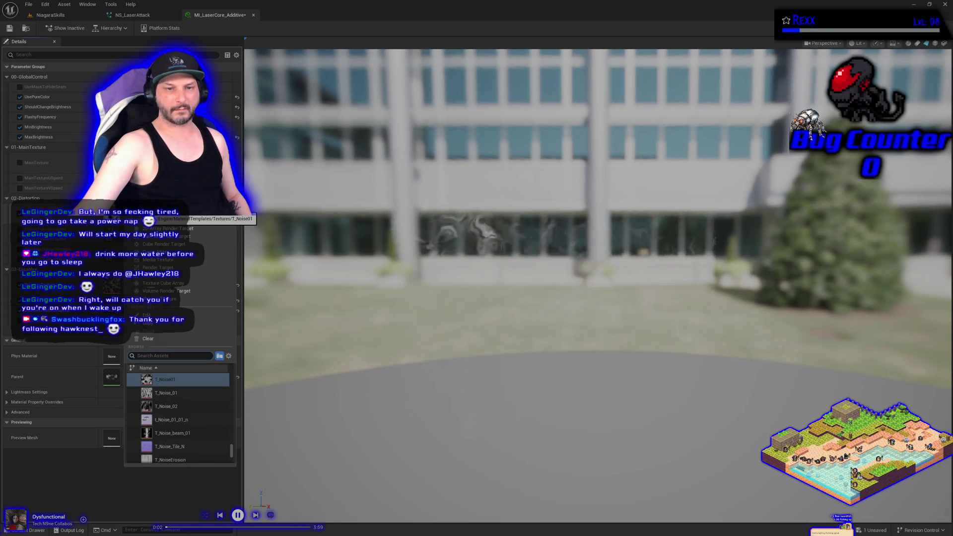
{"action": "left_click", "coordinate": [195, 406]}
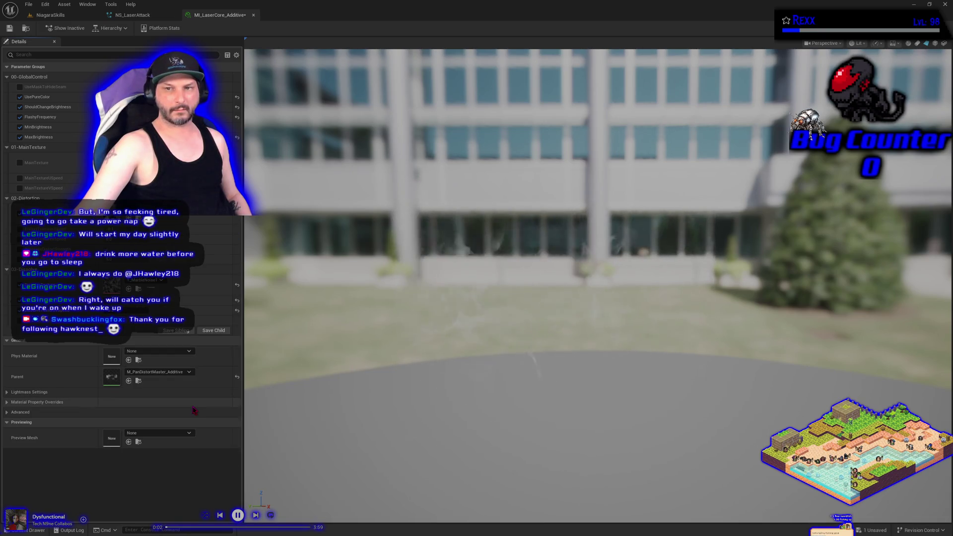
{"action": "left_click", "coordinate": [69, 16]}
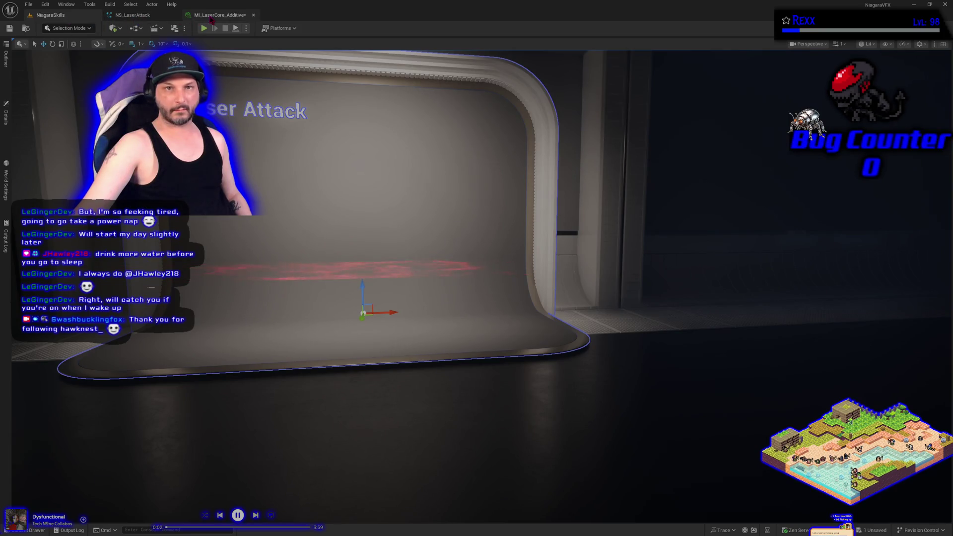
{"action": "left_click", "coordinate": [218, 15]}
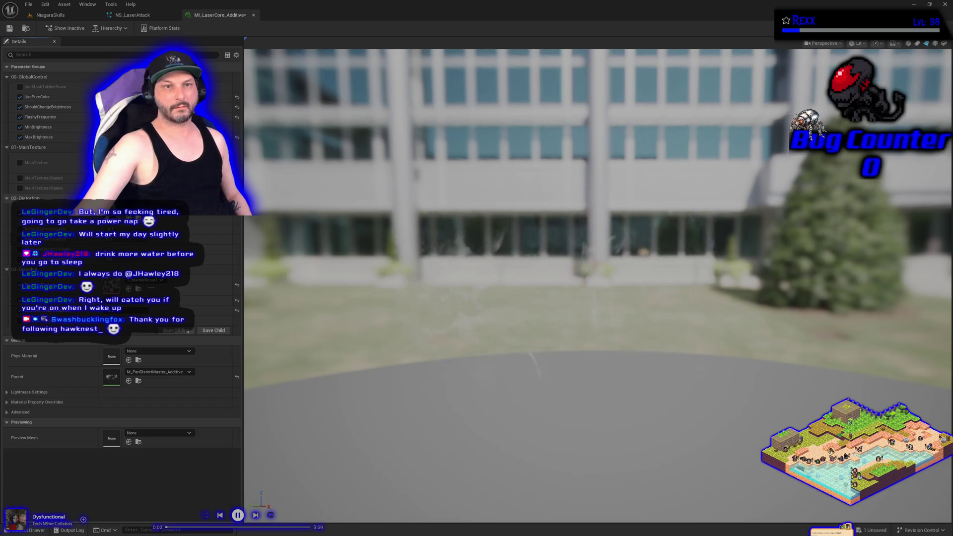
Toggle the MainTexture override on and off, then pick a different noise texture for distortion.
{"action": "left_click", "coordinate": [20, 164]}
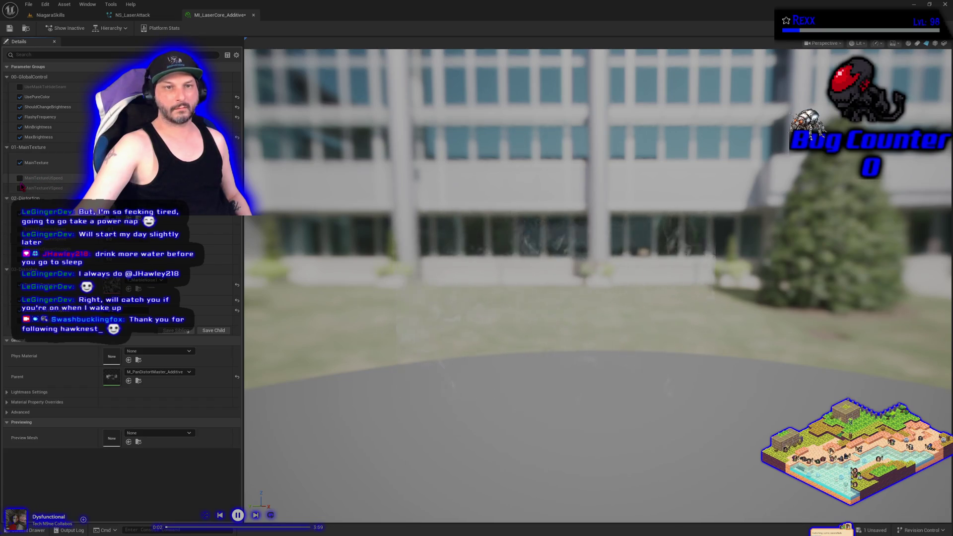
{"action": "left_click", "coordinate": [20, 163]}
{"action": "left_click", "coordinate": [157, 209]}
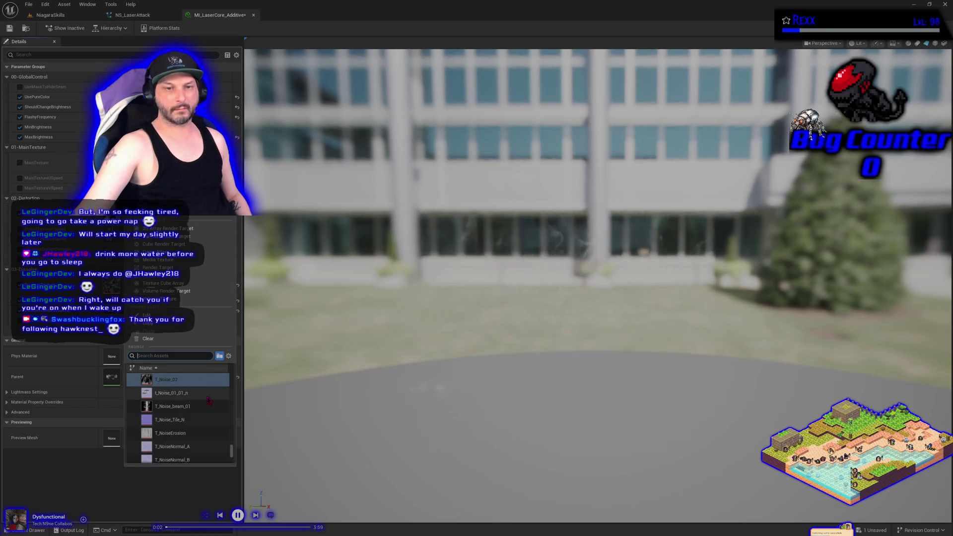
{"action": "left_click", "coordinate": [201, 413]}
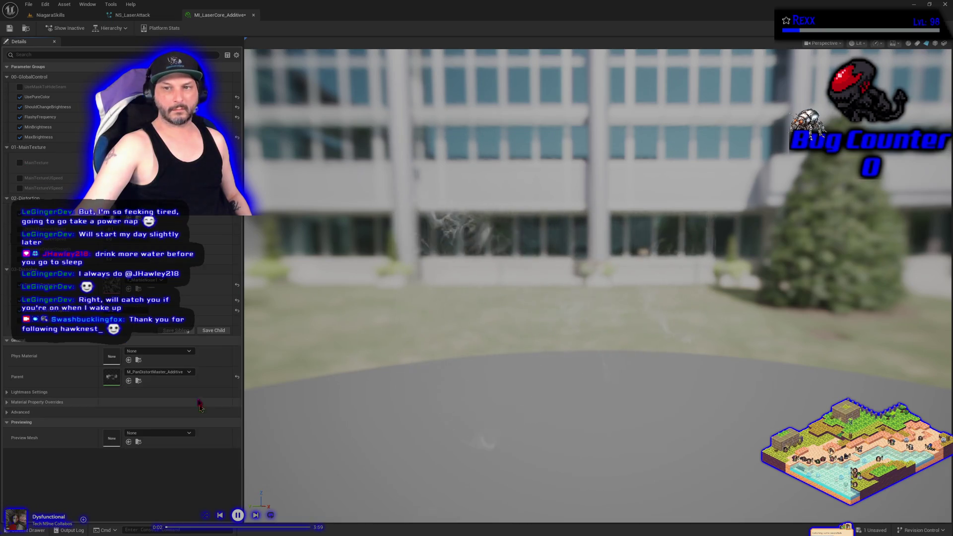
Inspect the faint beam in the level, framing and reselecting the curved backdrop, then return to the material instance.
{"action": "left_click", "coordinate": [74, 17]}
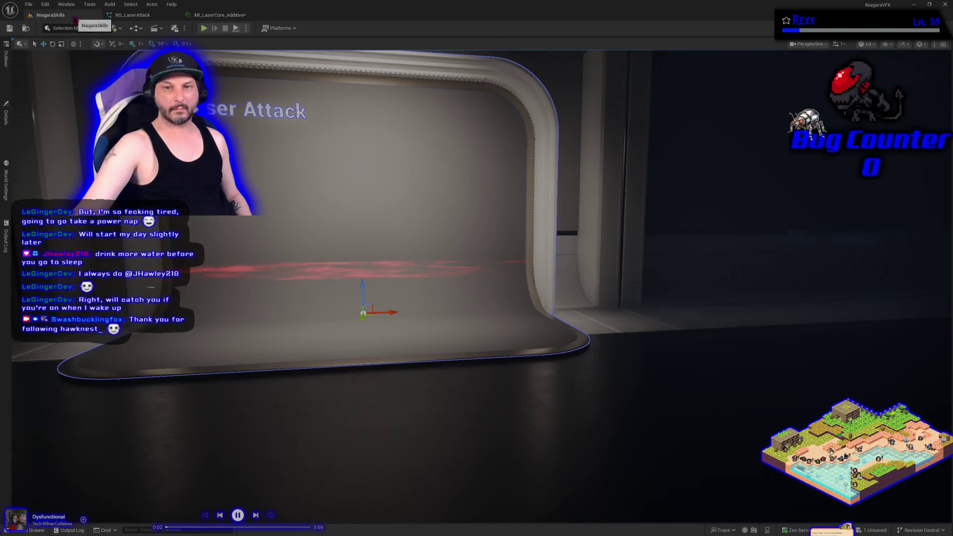
{"action": "right_click", "coordinate": [75, 19]}
{"action": "left_click", "coordinate": [240, 4]}
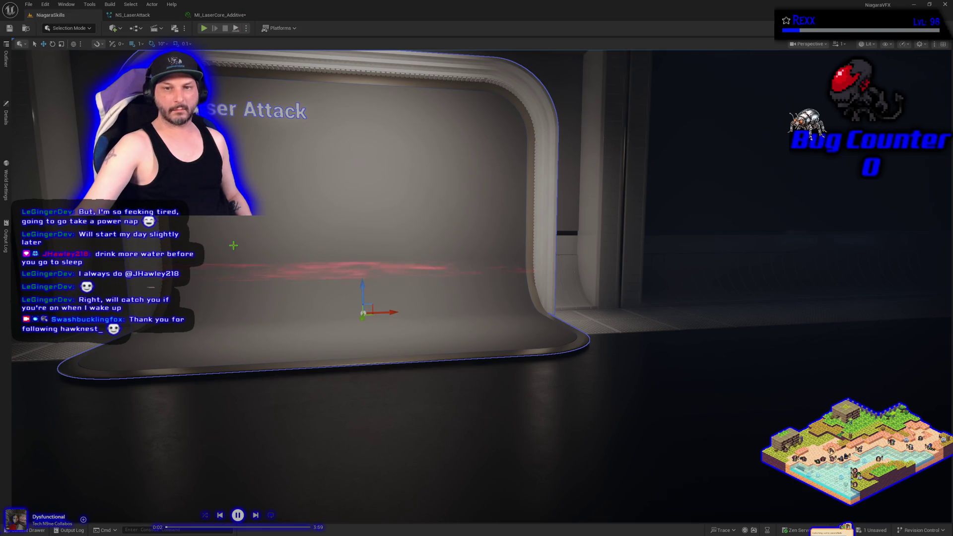
{"action": "key", "text": "f"}
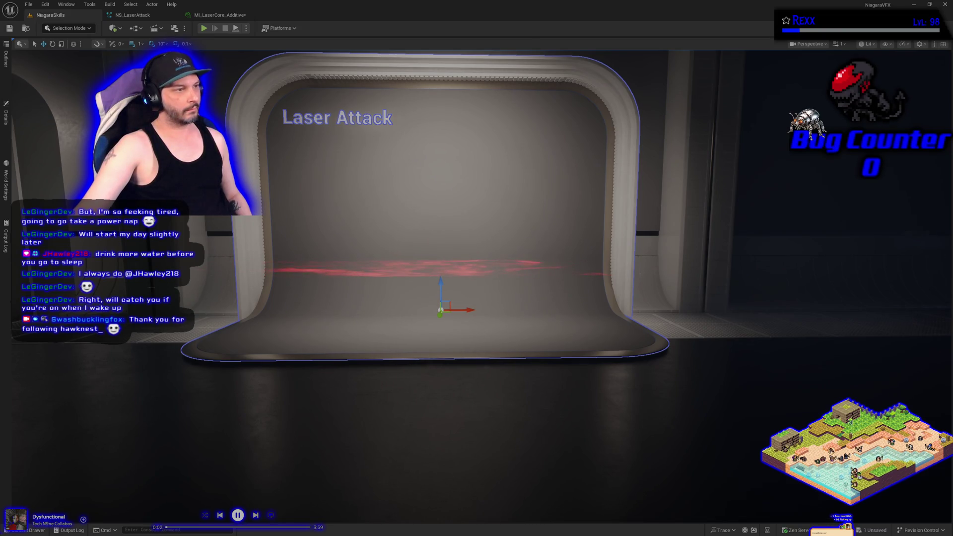
{"action": "left_click", "coordinate": [416, 416]}
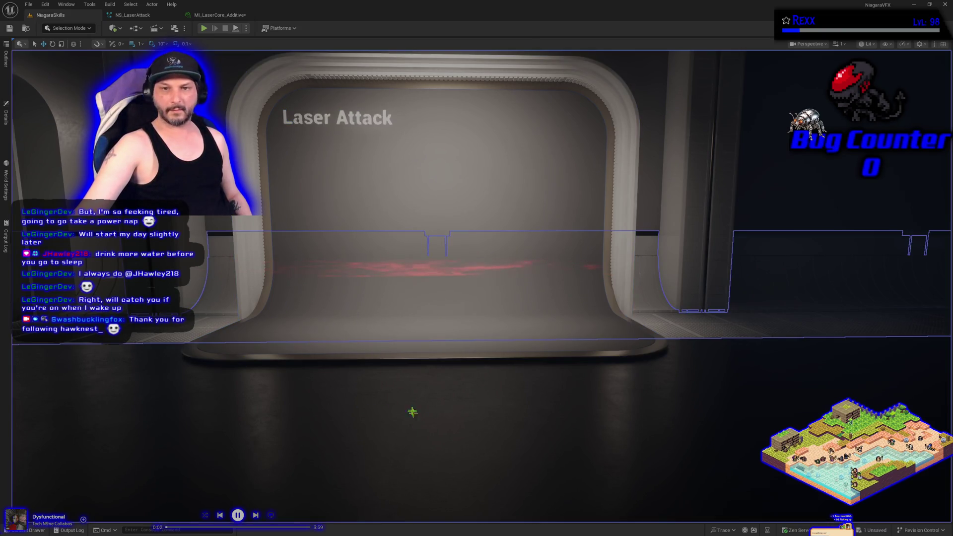
{"action": "left_click", "coordinate": [384, 358]}
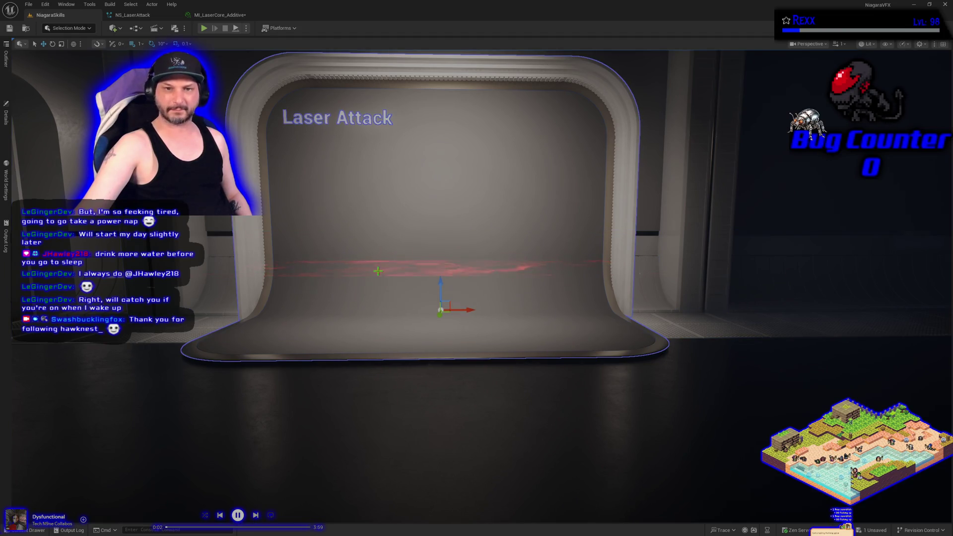
{"action": "left_click", "coordinate": [233, 16]}
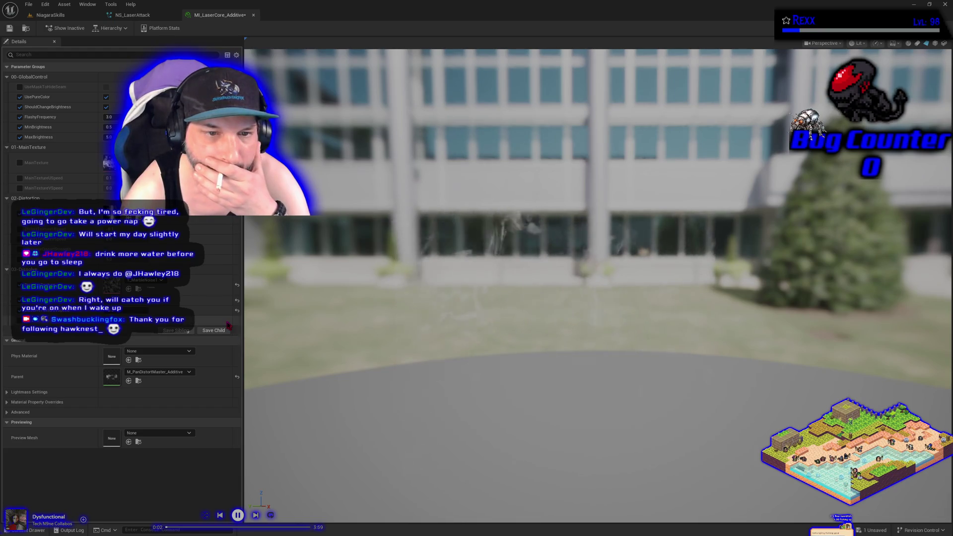
Browse the distortion textures without changing them, preview the laser in the level, and open NS_LaserAttack.
{"action": "left_click", "coordinate": [144, 208]}
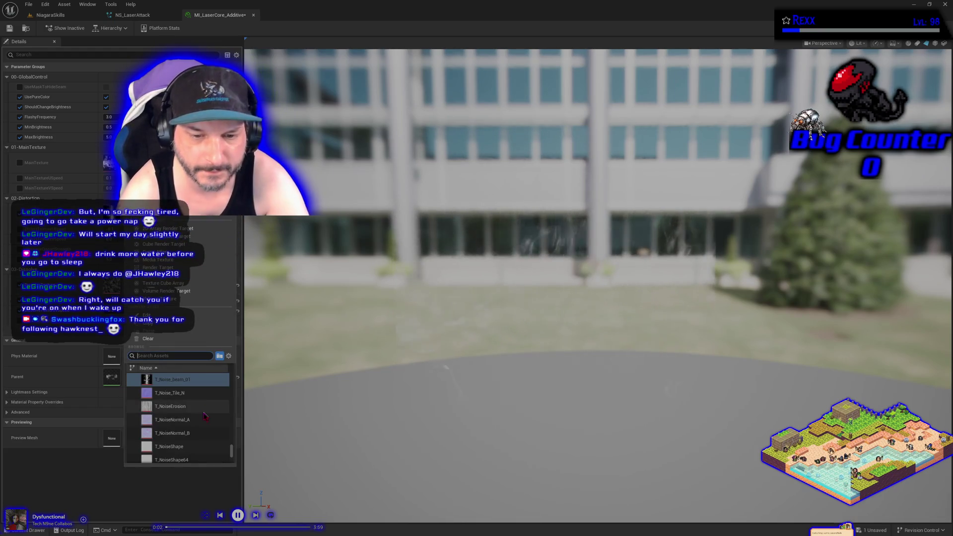
{"action": "scroll", "coordinate": [190, 405], "scroll_direction": "up", "scroll_amount": 3}
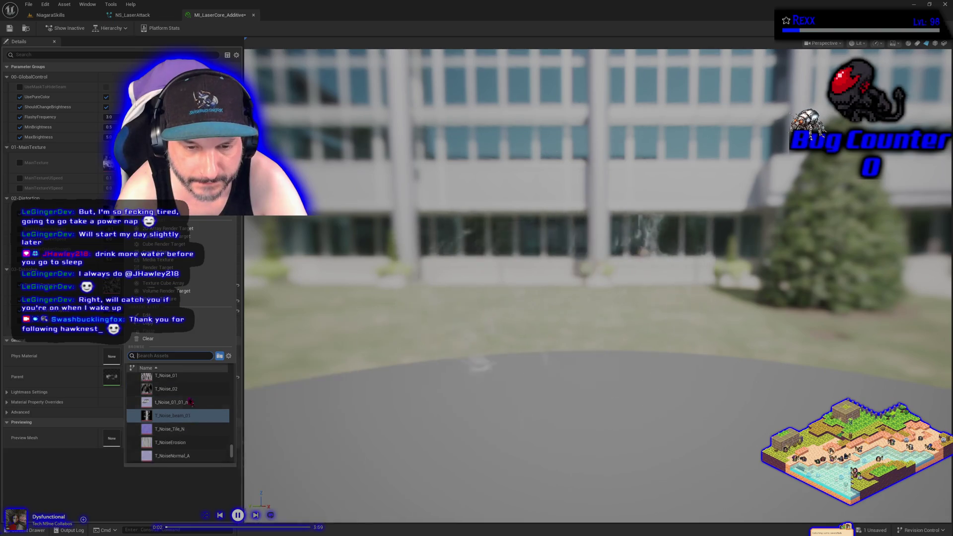
{"action": "scroll", "coordinate": [190, 401], "scroll_direction": "up", "scroll_amount": 3}
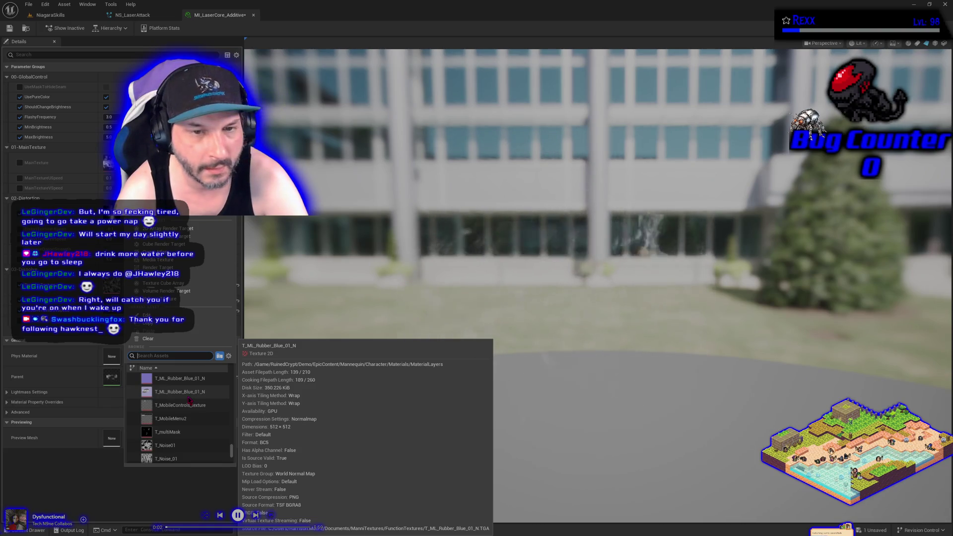
{"action": "scroll", "coordinate": [189, 400], "scroll_direction": "up", "scroll_amount": 10}
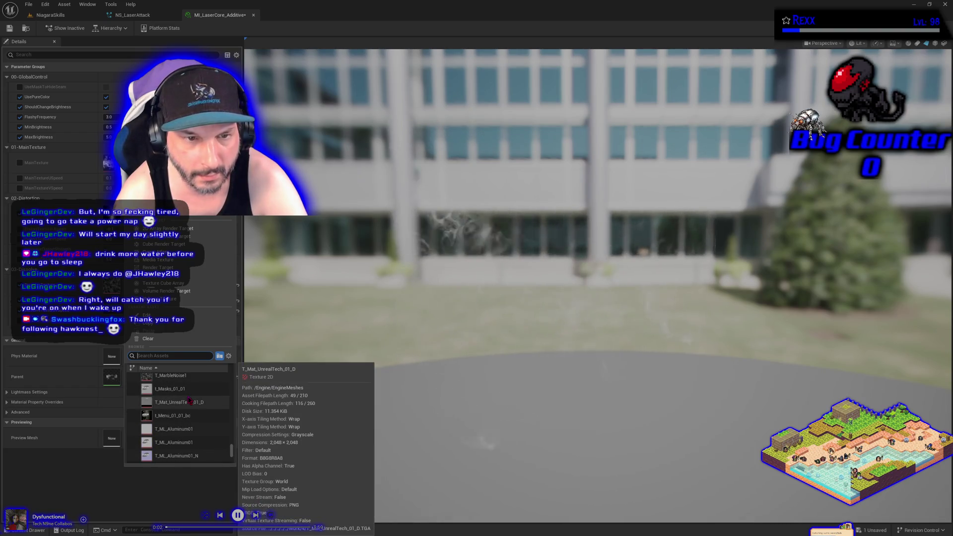
{"action": "key", "text": "Escape"}
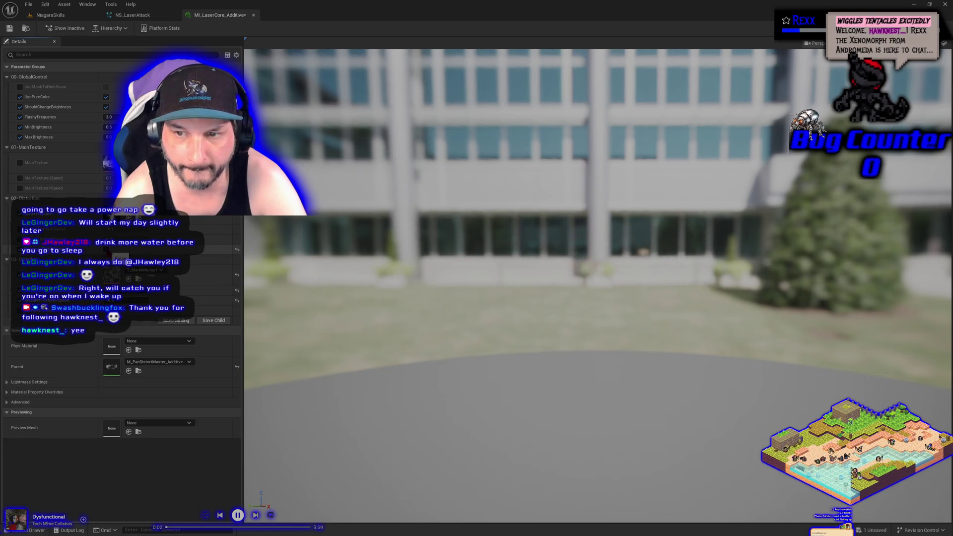
{"action": "left_click", "coordinate": [69, 16]}
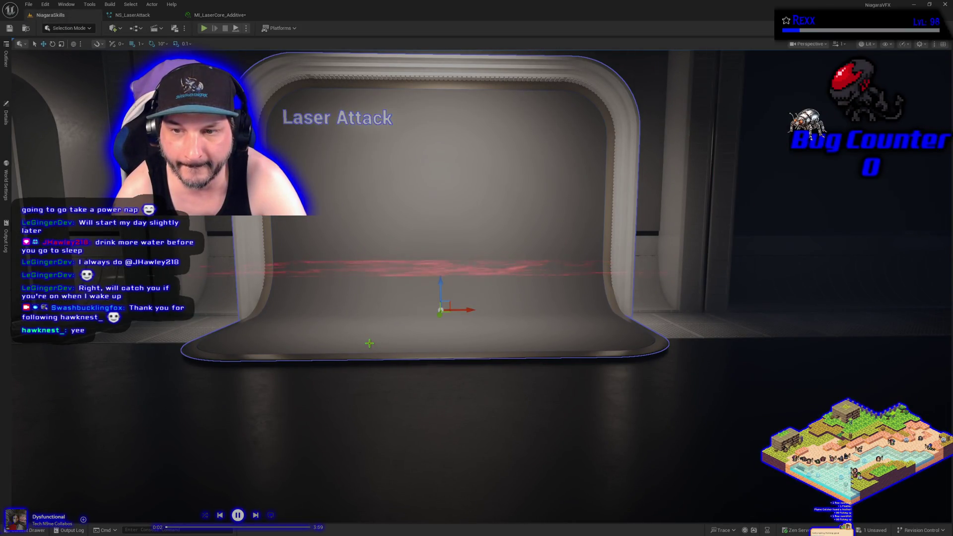
{"action": "left_click", "coordinate": [132, 15]}
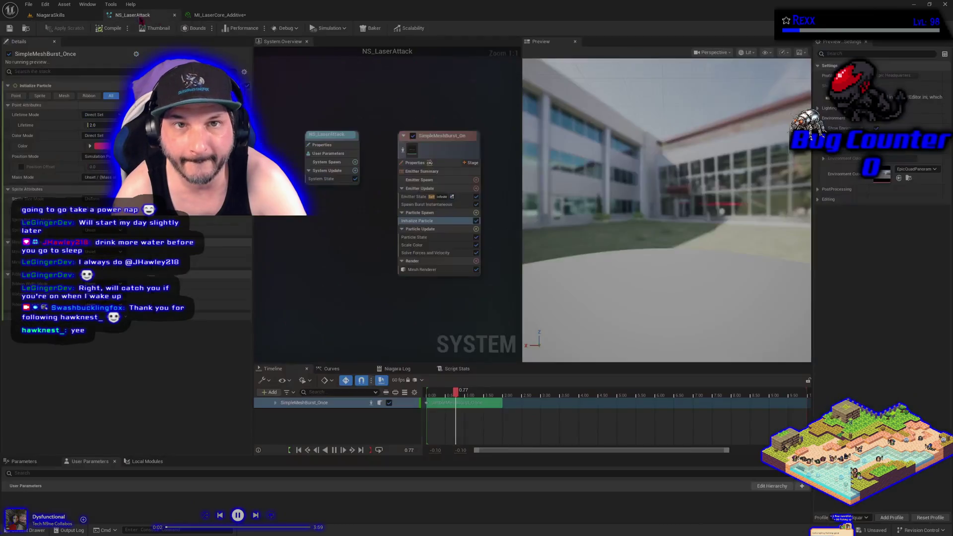
Adjust a parameter in MI_LaserCore_Additive, set the dissolve texture to T_NoiseErosion, and preview the laser.
{"action": "left_click", "coordinate": [220, 15]}
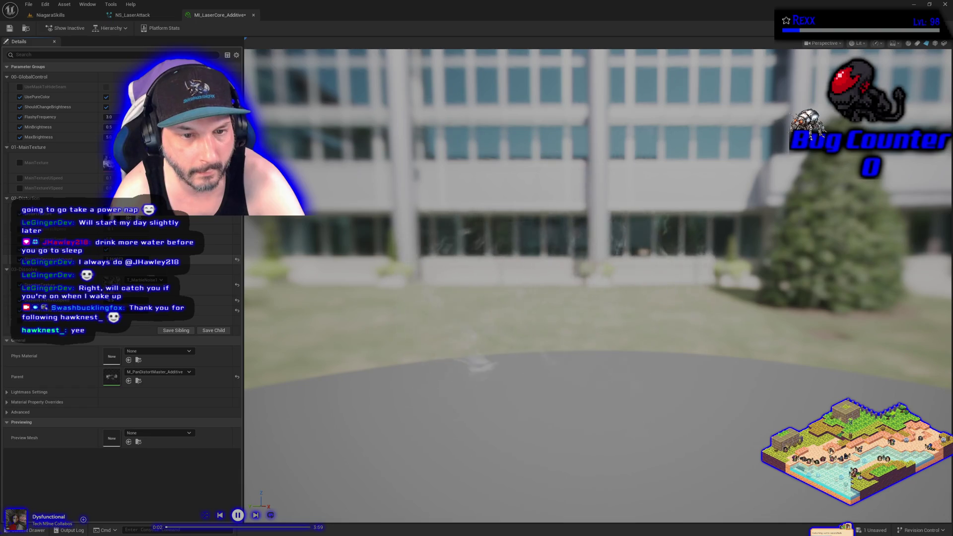
{"action": "left_click", "coordinate": [106, 259]}
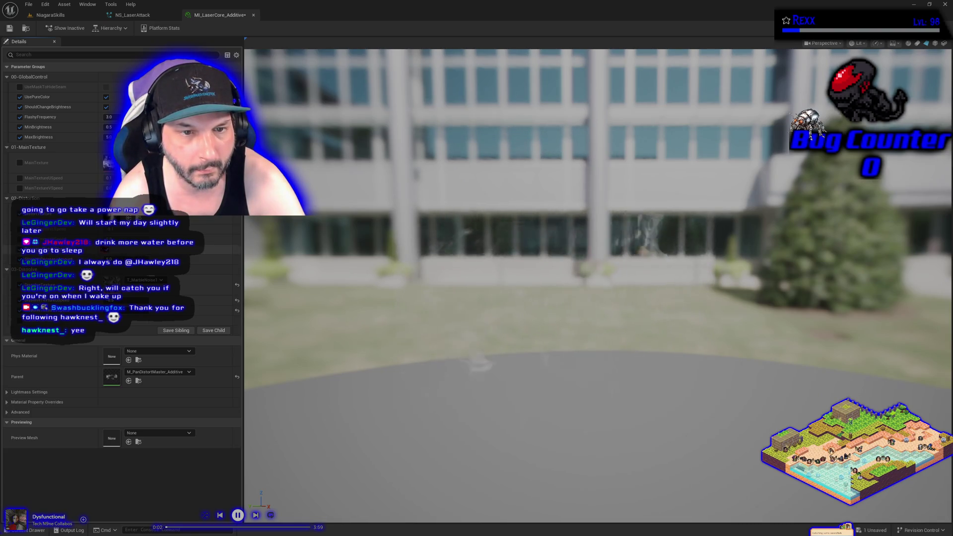
{"action": "left_click", "coordinate": [147, 280]}
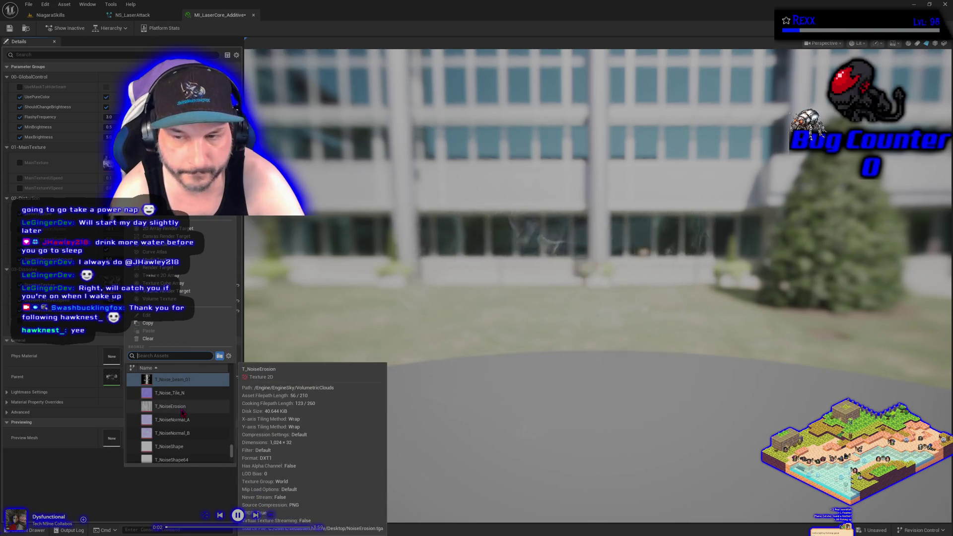
{"action": "left_click", "coordinate": [182, 408]}
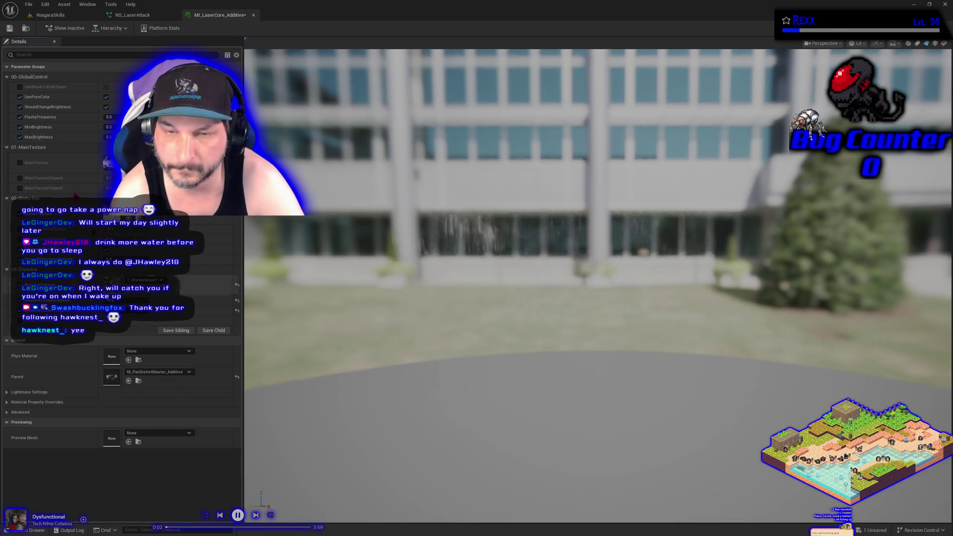
{"action": "left_click", "coordinate": [47, 15]}
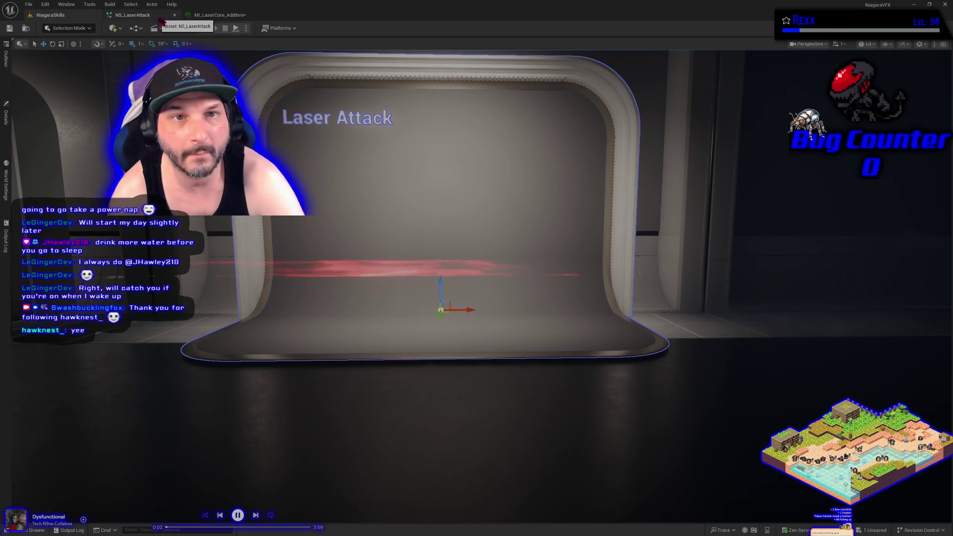
Set MaxBrightness to 2 and preview the dimmer laser in the level.
{"action": "left_click", "coordinate": [218, 15]}
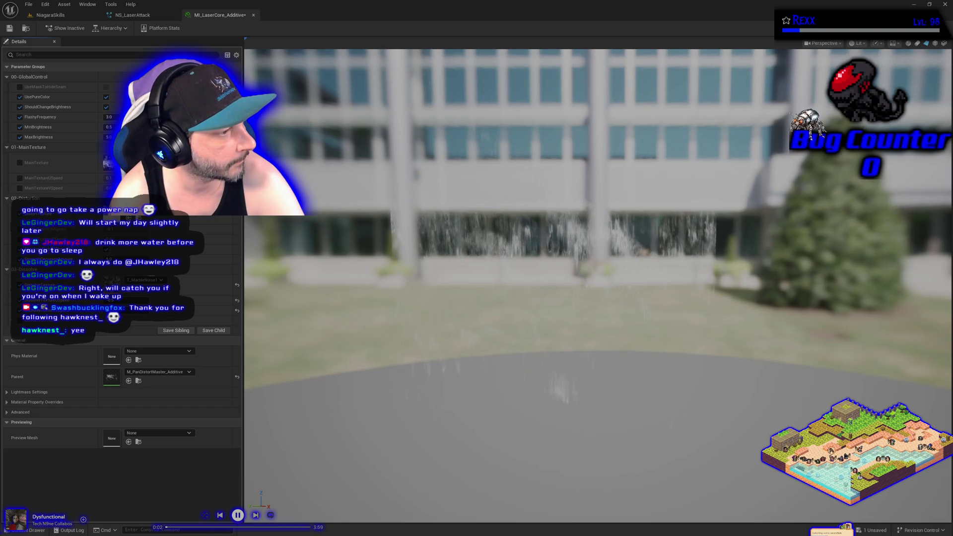
{"action": "left_click", "coordinate": [108, 137]}
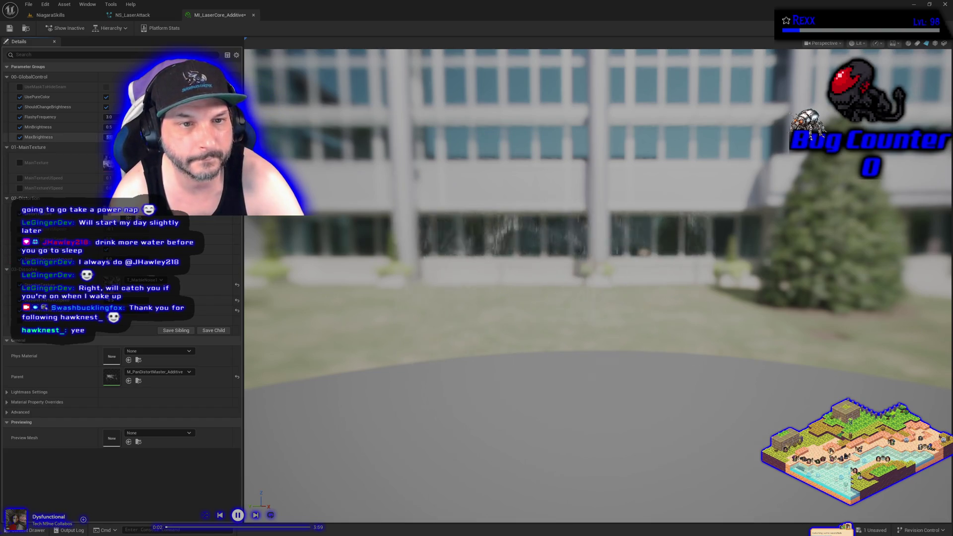
{"action": "type", "text": "2"}
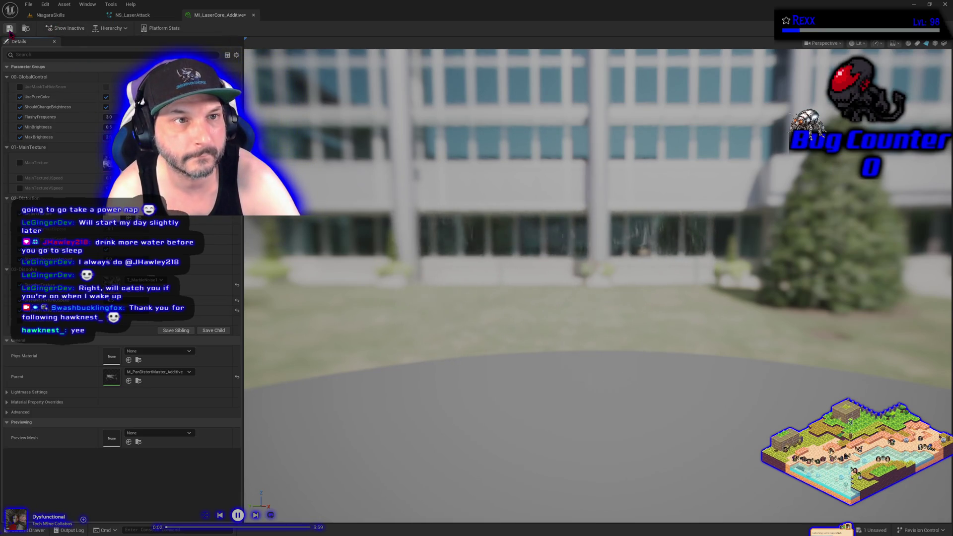
{"action": "left_click", "coordinate": [58, 14]}
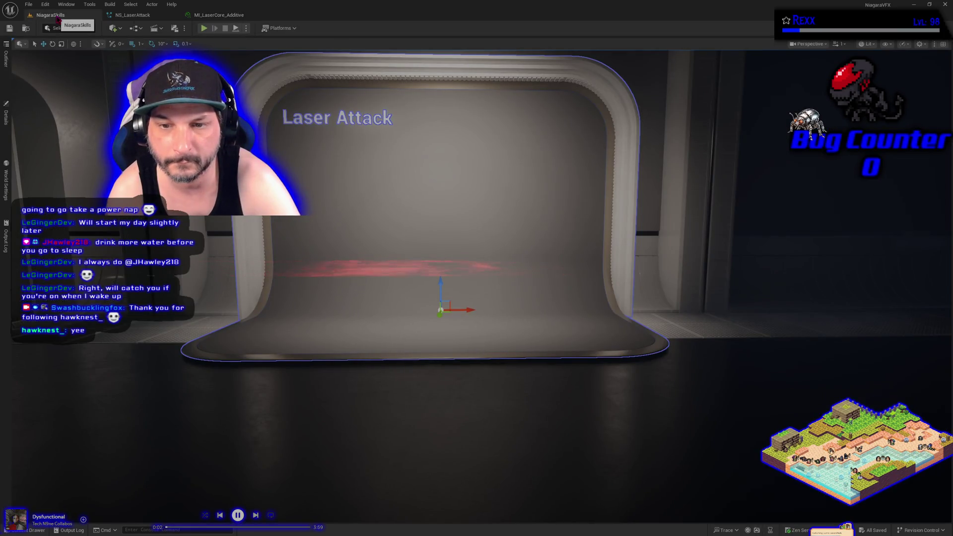
Set the dissolve texture to T_Noise_02, then to T_Noise01, and check the laser in the level.
{"action": "left_click", "coordinate": [215, 16]}
{"action": "left_click", "coordinate": [145, 280]}
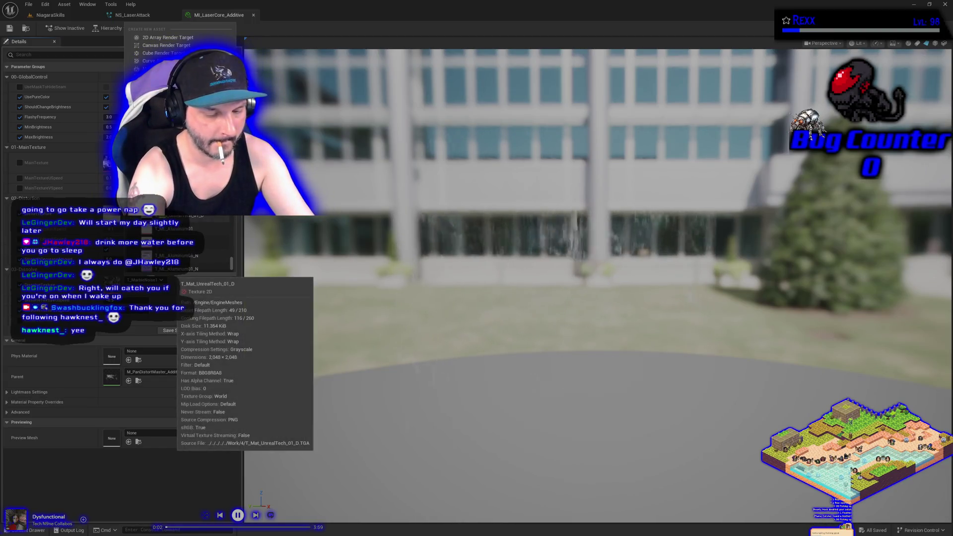
{"action": "key", "text": "Escape"}
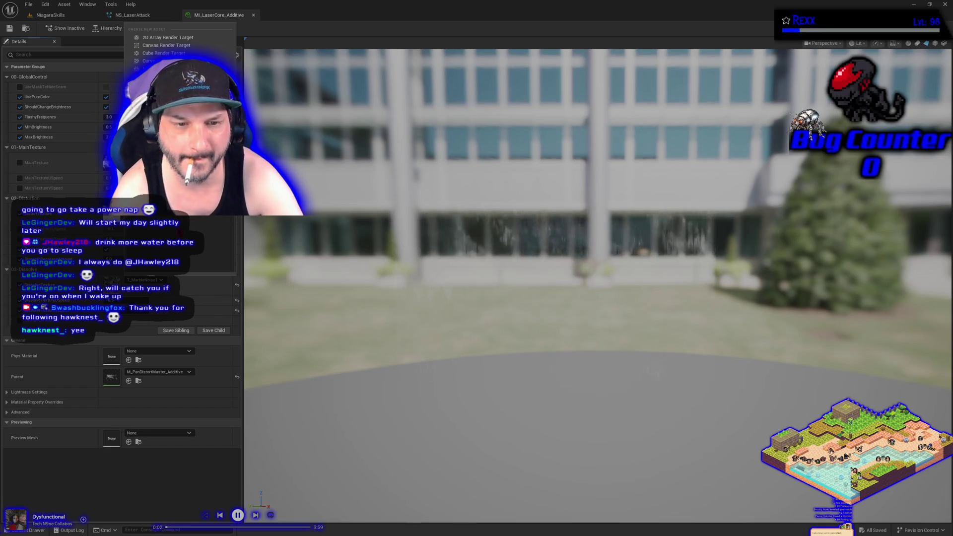
{"action": "mouse_move", "coordinate": [174, 268]}
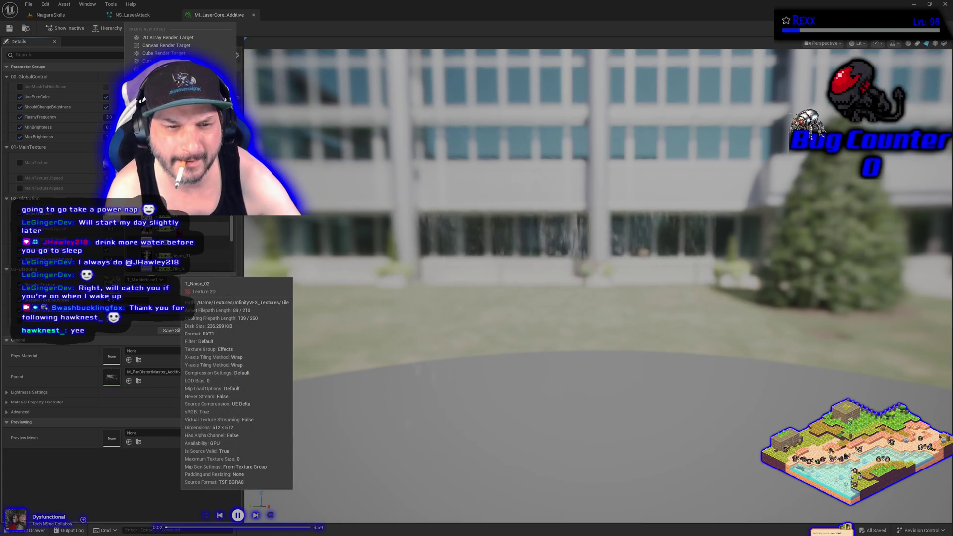
{"action": "left_click", "coordinate": [171, 269]}
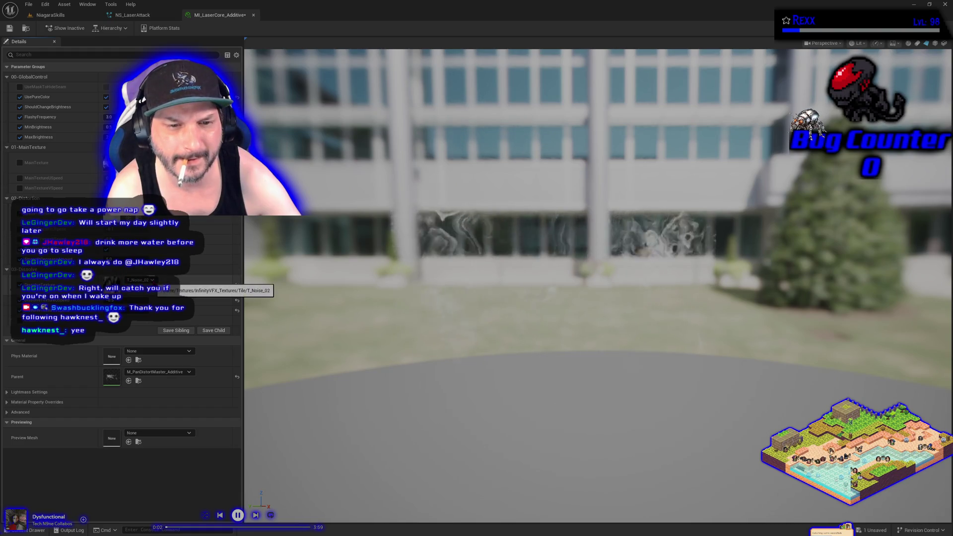
{"action": "left_click", "coordinate": [144, 279]}
{"action": "scroll", "coordinate": [179, 255], "scroll_direction": "up", "scroll_amount": 2}
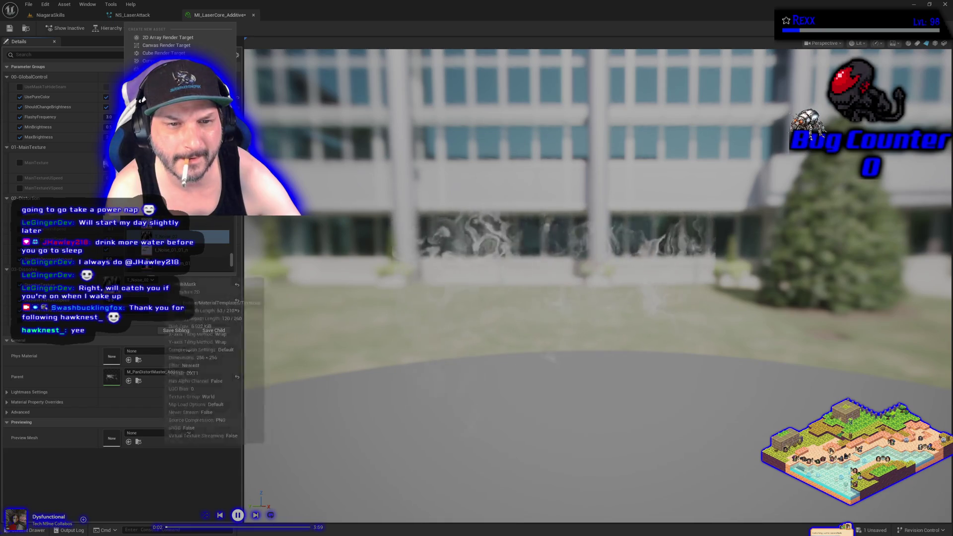
{"action": "left_click", "coordinate": [163, 226]}
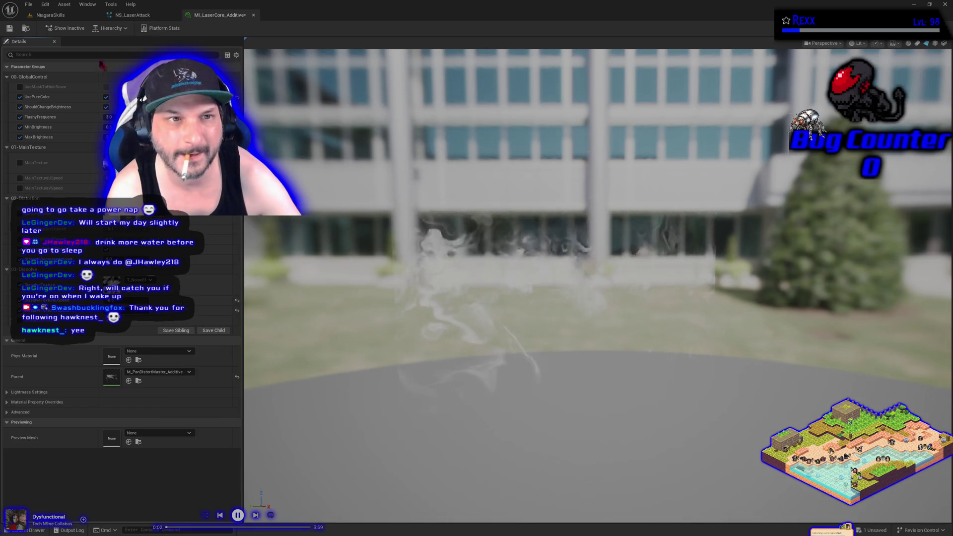
{"action": "left_click", "coordinate": [63, 17]}
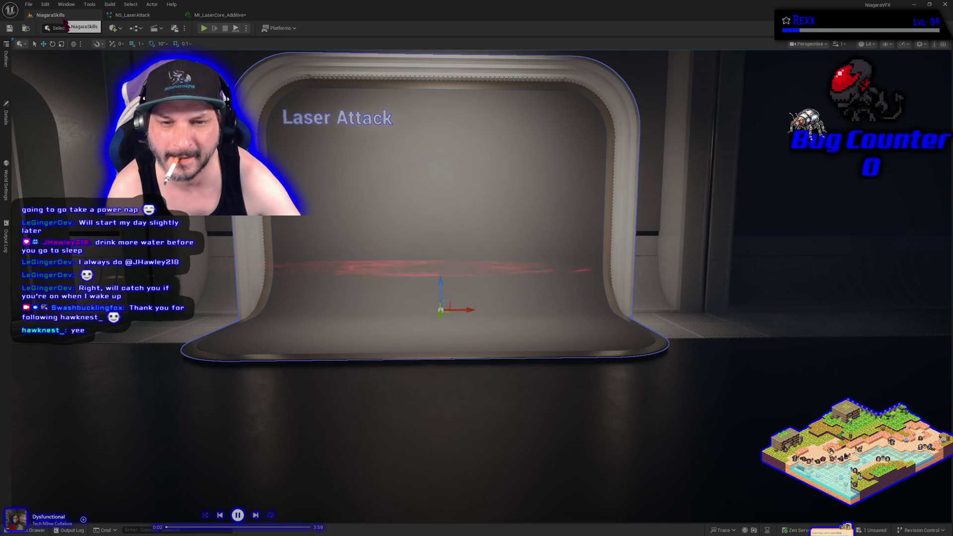
Move in closer on the laser in the level, then go through NS_LaserAttack back to MI_LaserCore_Additive.
{"action": "scroll", "coordinate": [234, 286], "scroll_direction": "up", "scroll_amount": 3}
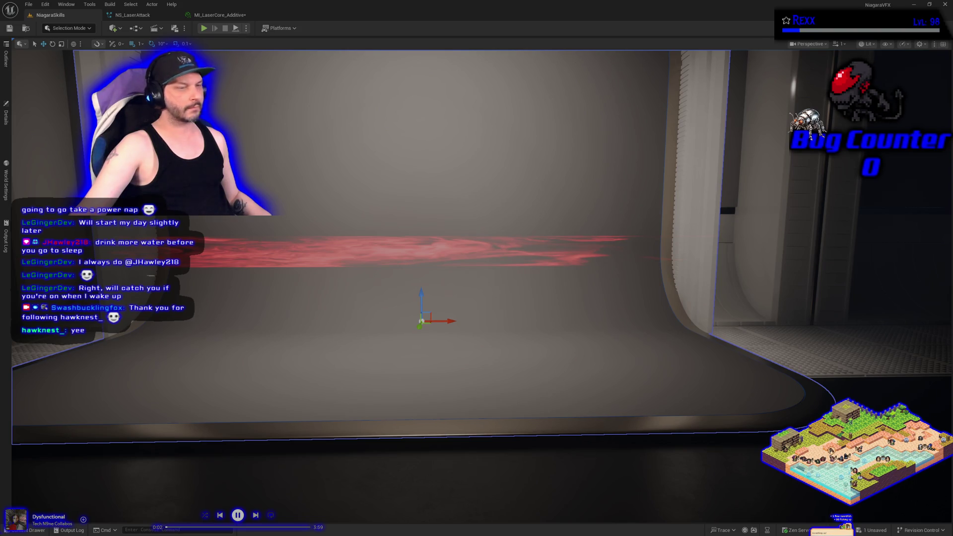
{"action": "left_click", "coordinate": [142, 18]}
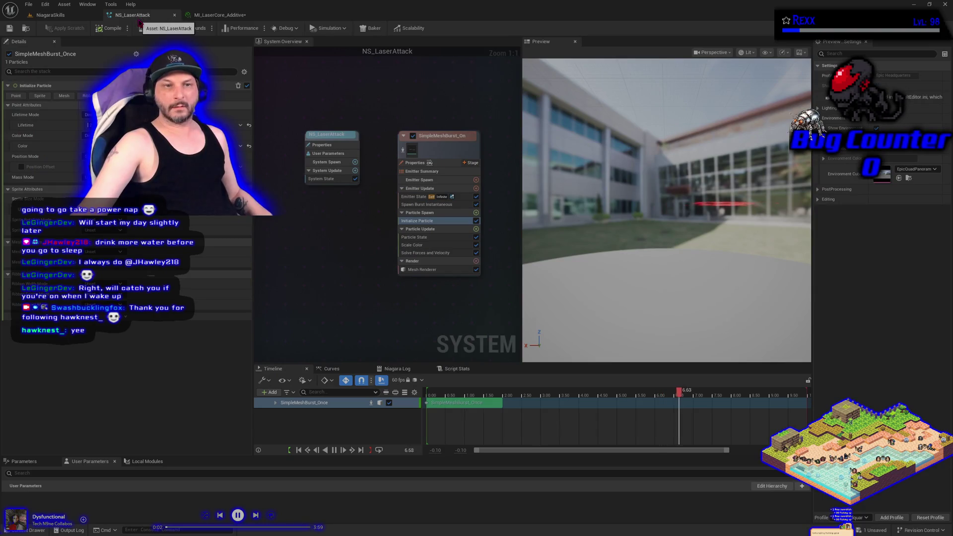
{"action": "left_click", "coordinate": [206, 13]}
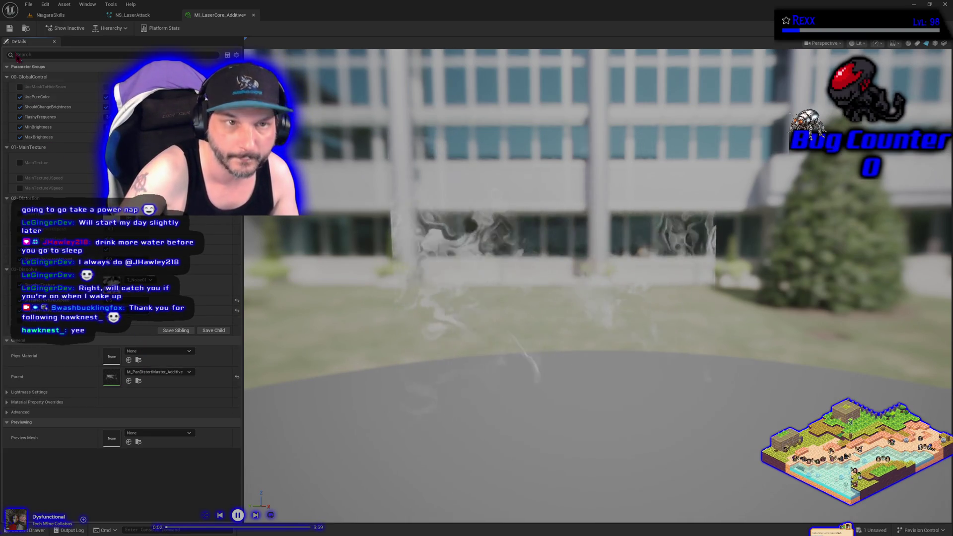
Save MI_LaserCore_Additive and look at the saved laser in the level.
{"action": "left_click", "coordinate": [9, 29]}
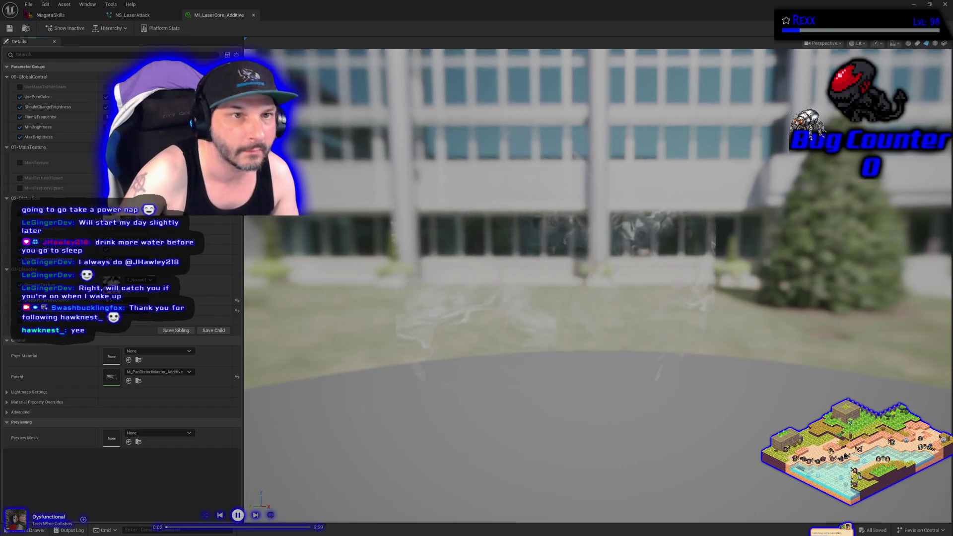
{"action": "left_click", "coordinate": [50, 15]}
{"action": "scroll", "coordinate": [249, 219], "scroll_direction": "down", "scroll_amount": 5}
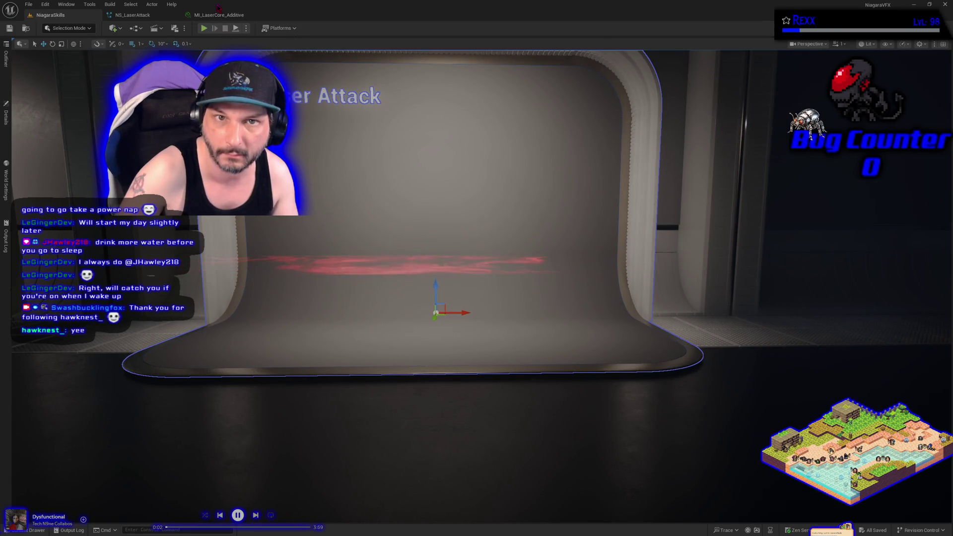
{"action": "left_click", "coordinate": [217, 17]}
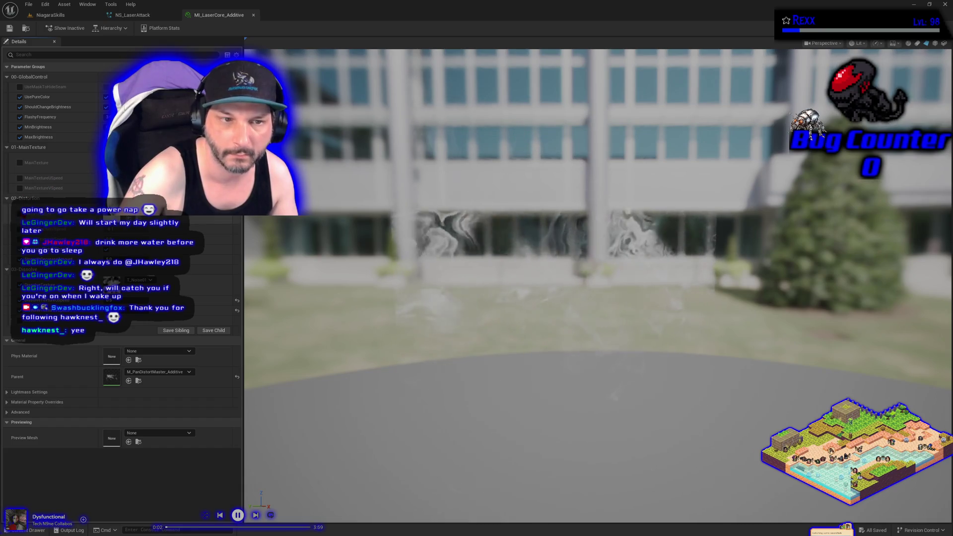
Confirm T_Noise01 in the dissolve texture slot and preview the laser in Laser Attack.
{"action": "left_click", "coordinate": [139, 280]}
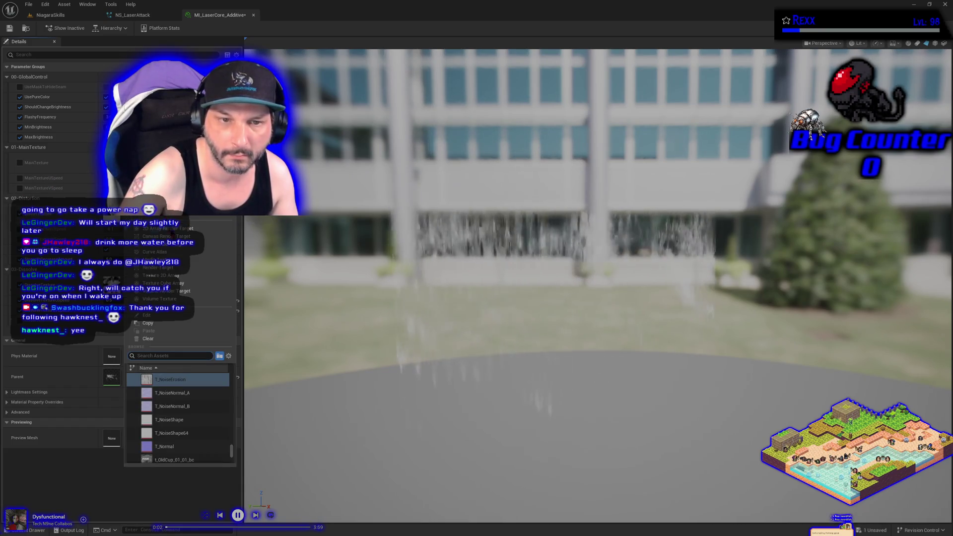
{"action": "scroll", "coordinate": [183, 406], "scroll_direction": "down", "scroll_amount": 2}
{"action": "scroll", "coordinate": [183, 406], "scroll_direction": "up", "scroll_amount": 4}
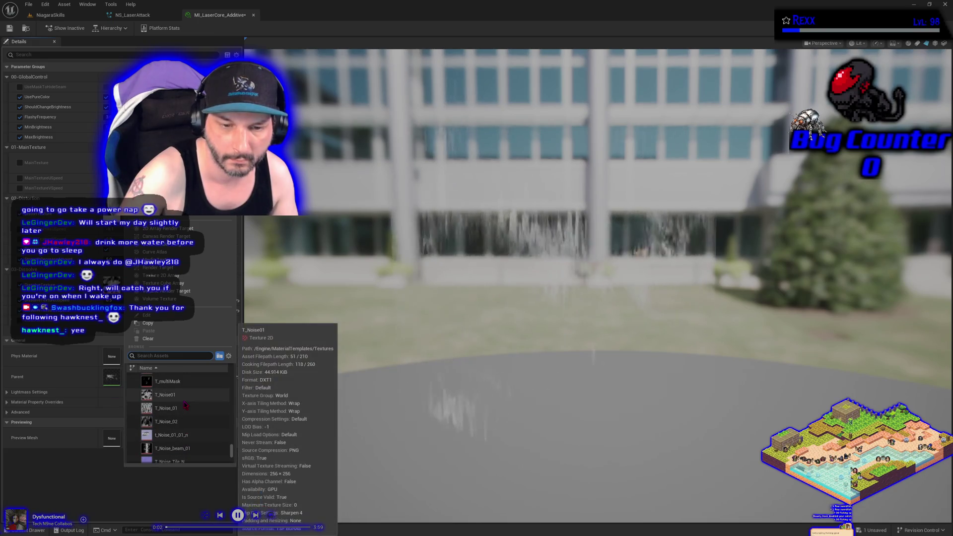
{"action": "left_click", "coordinate": [185, 396]}
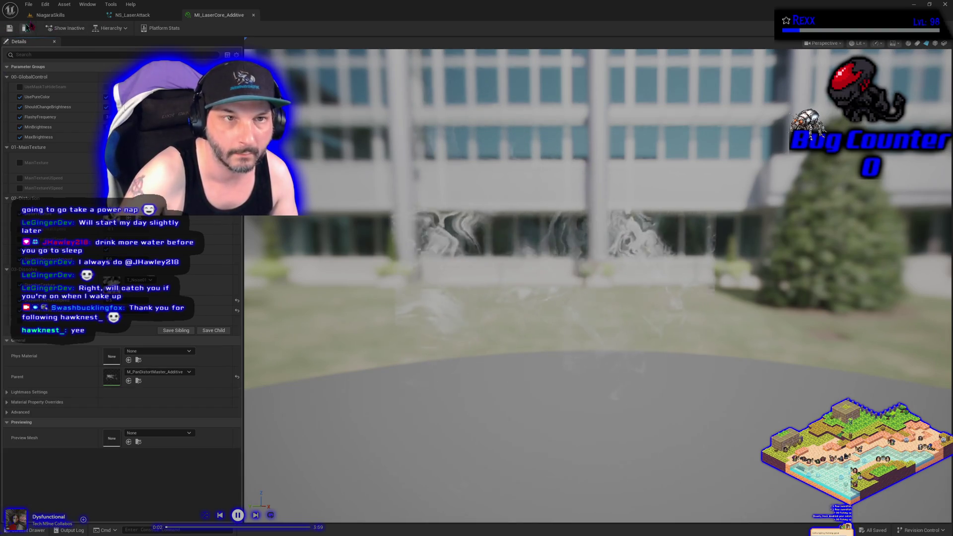
{"action": "left_click", "coordinate": [47, 15]}
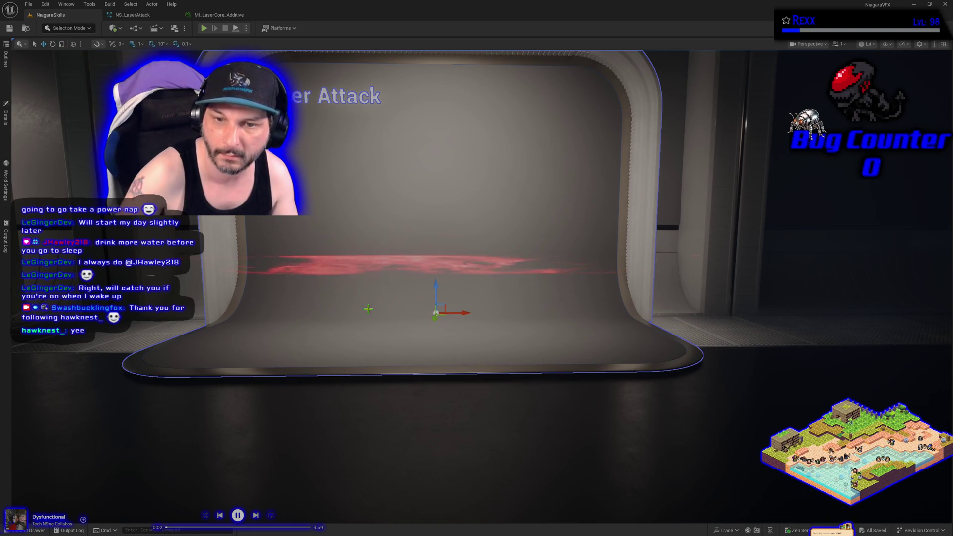
Fly the camera along the booths to Hit Impact and back to the Laser Attack laser, then open MI_LaserCore_Additive.
{"action": "key", "text": "s"}
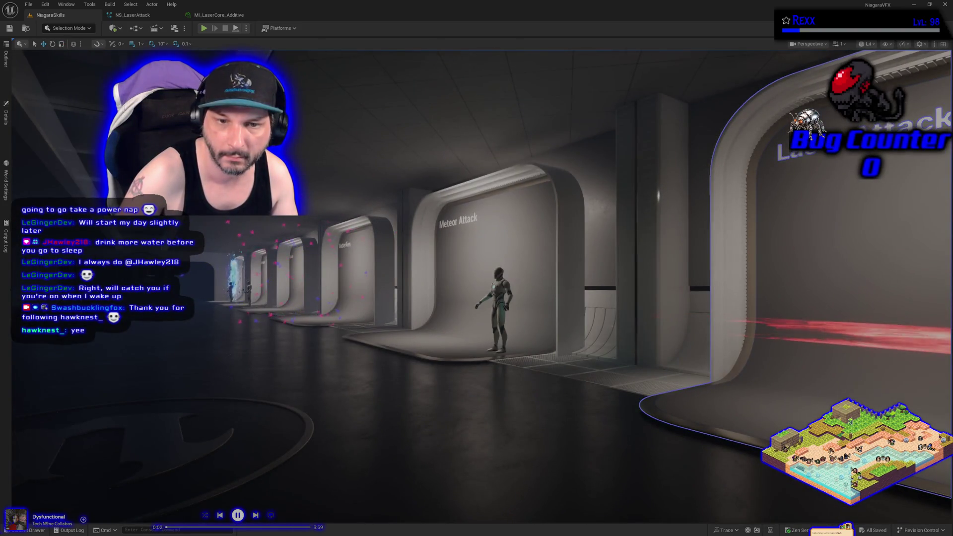
{"action": "key", "text": "f"}
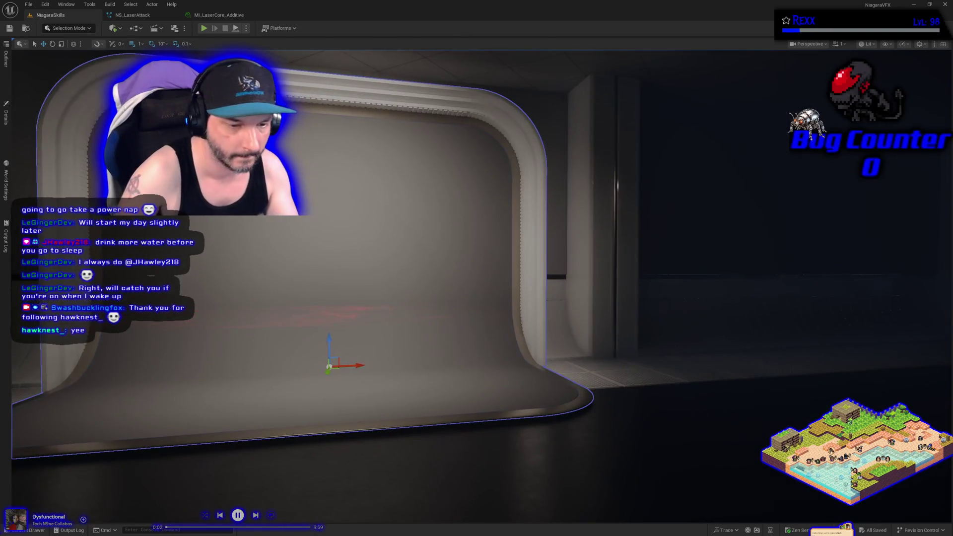
{"action": "key", "text": "s"}
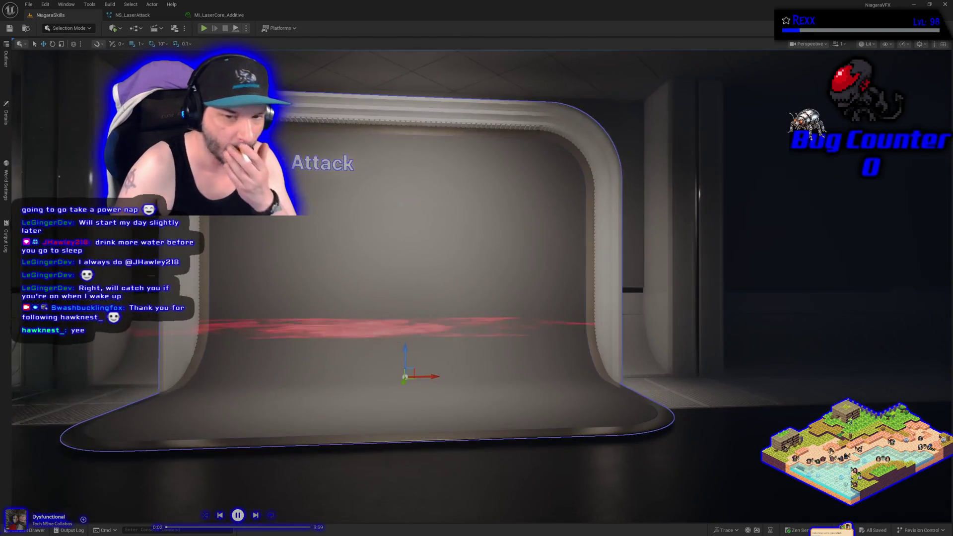
{"action": "key", "text": "a"}
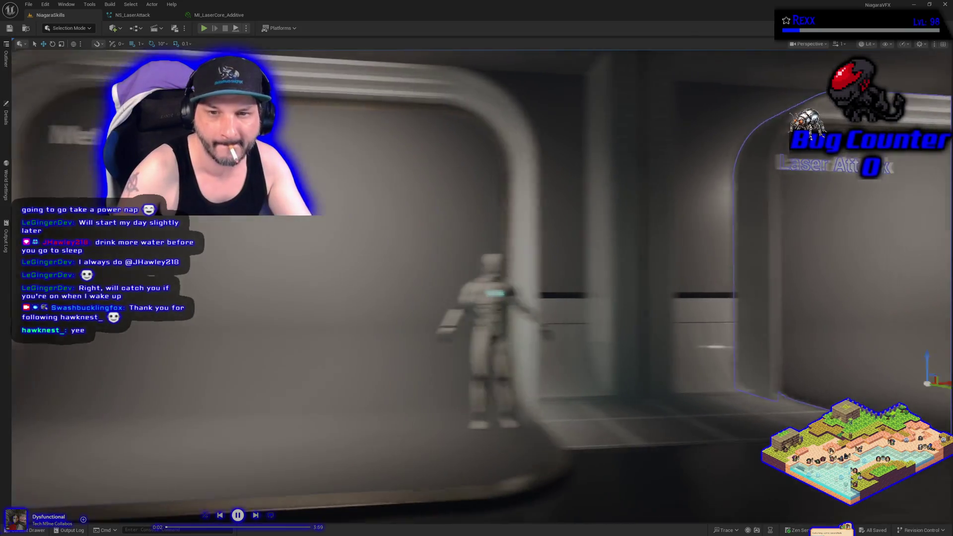
{"action": "key", "text": "a"}
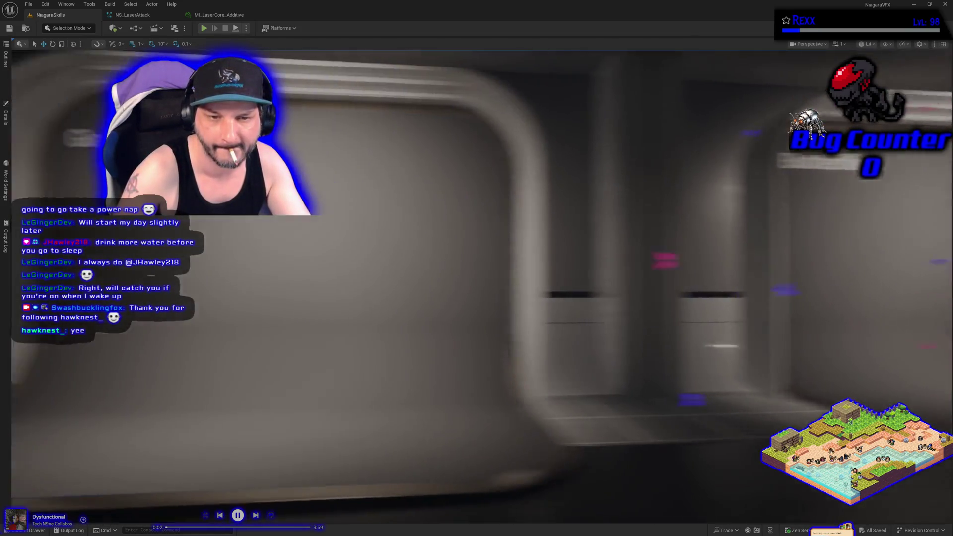
{"action": "key", "text": "a"}
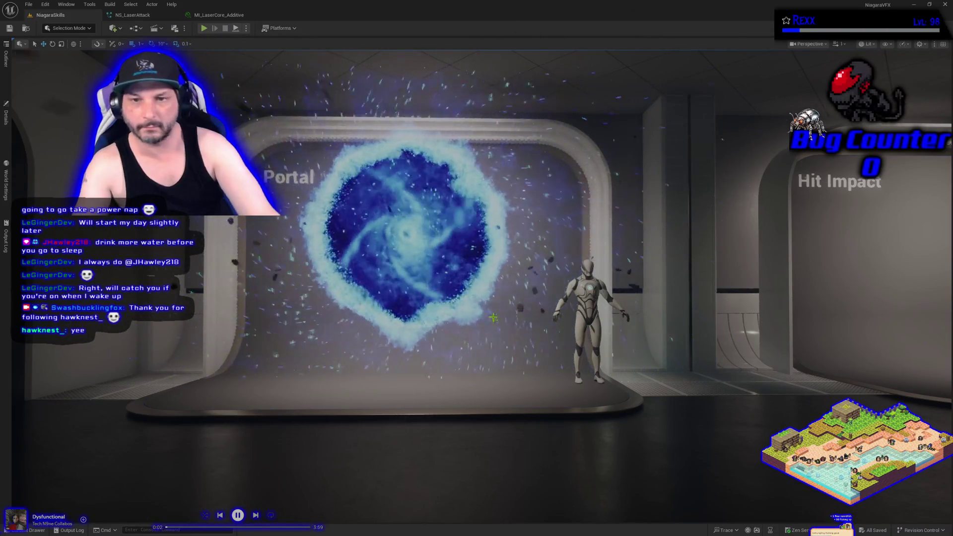
{"action": "key", "text": "d"}
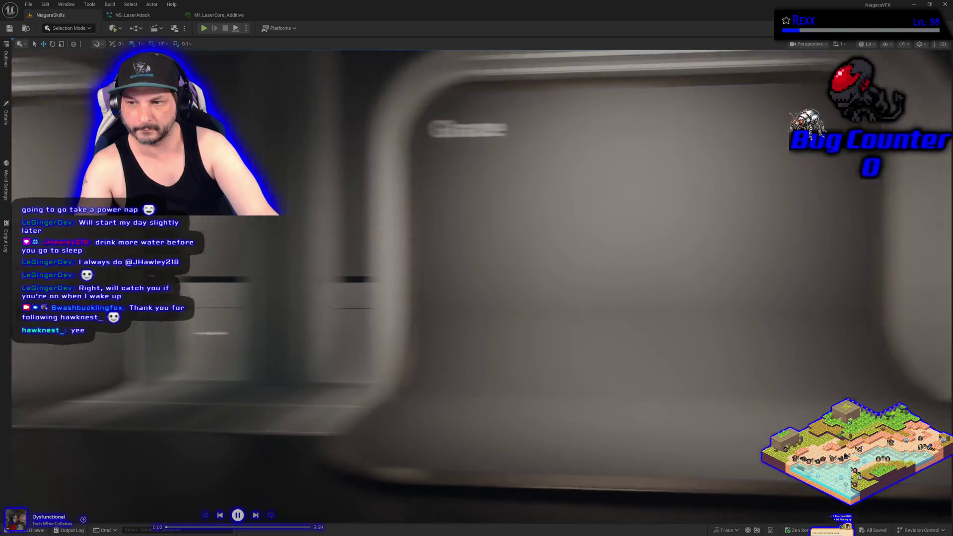
{"action": "key", "text": "d"}
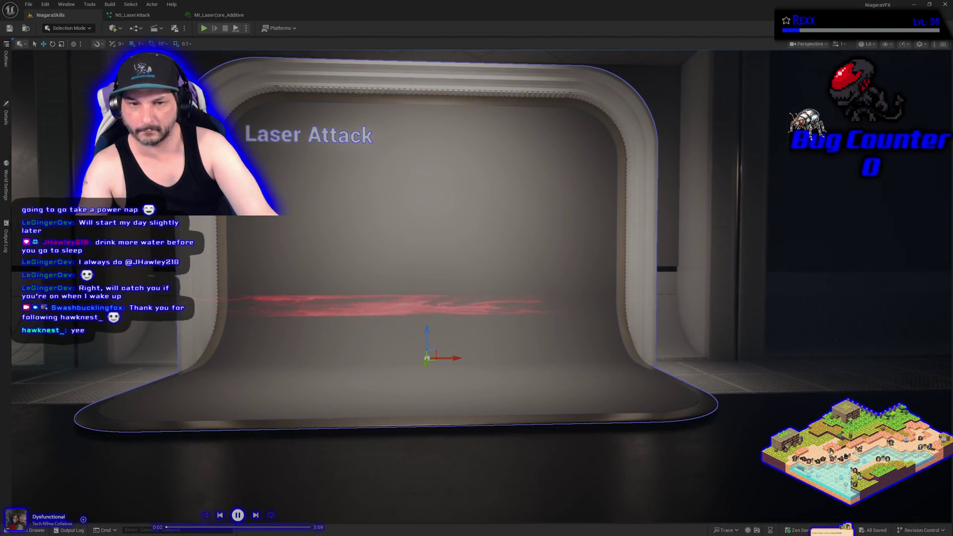
{"action": "key", "text": "a"}
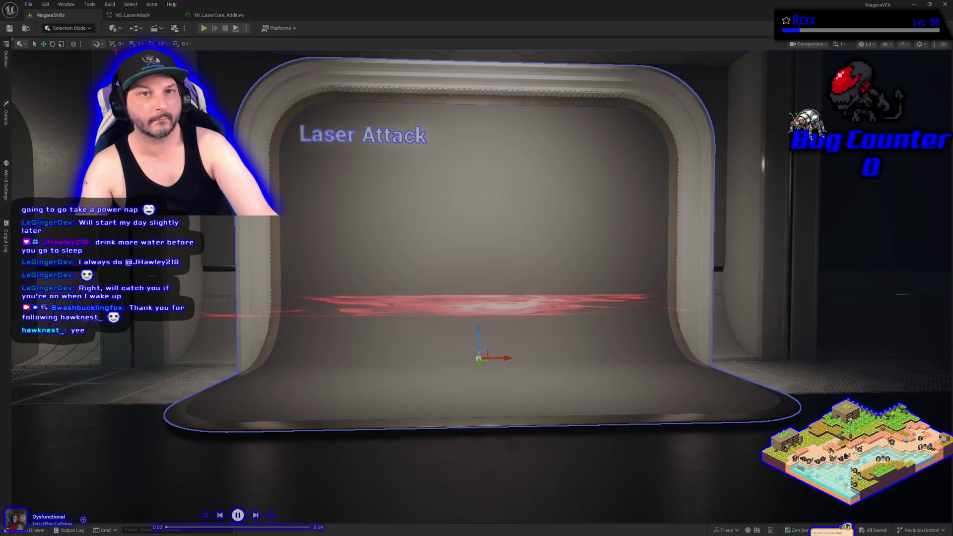
{"action": "left_click", "coordinate": [211, 15]}
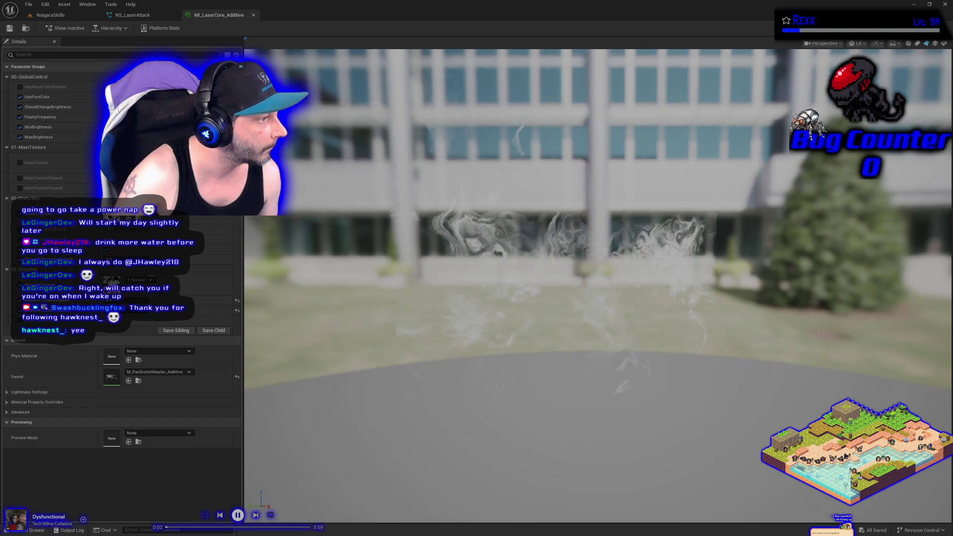
{"action": "left_click", "coordinate": [130, 18]}
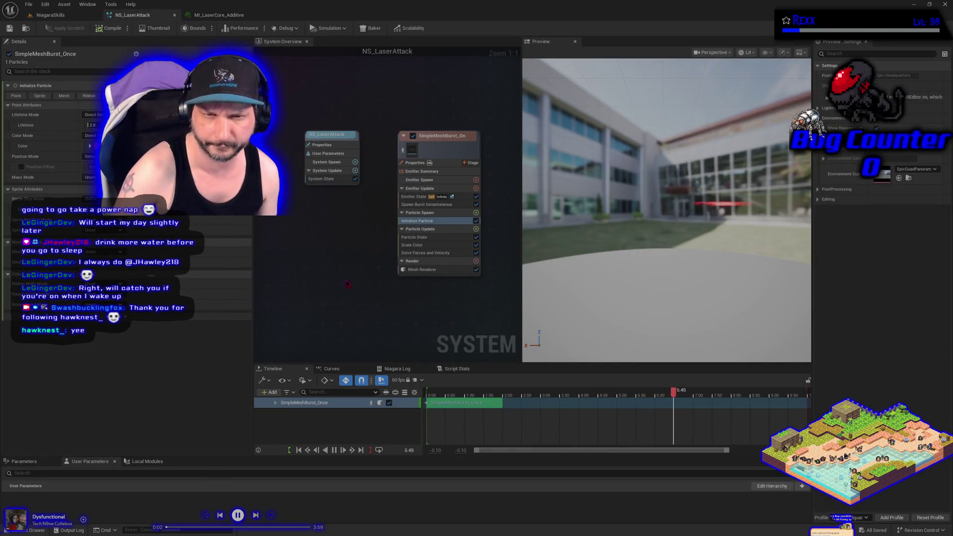
{"action": "left_click", "coordinate": [422, 270]}
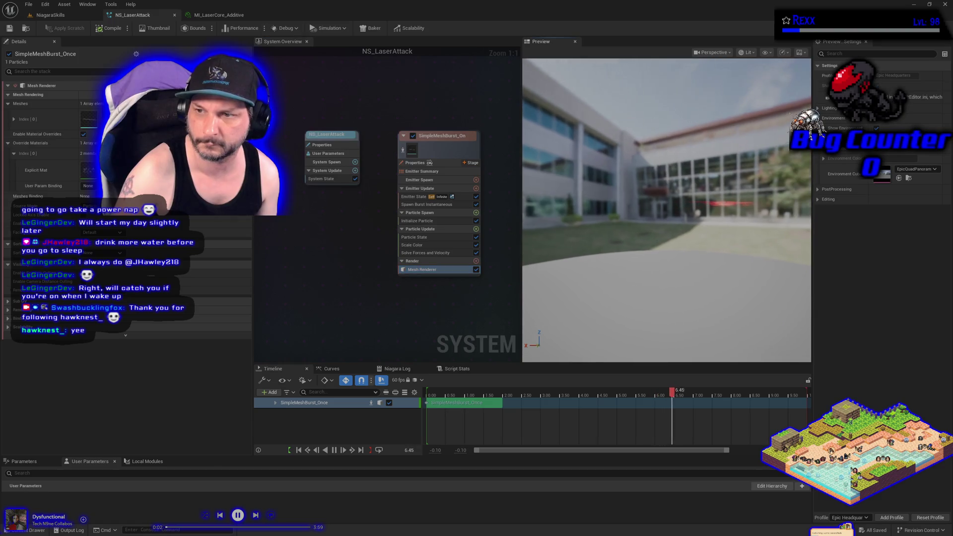
{"action": "left_click", "coordinate": [231, 15]}
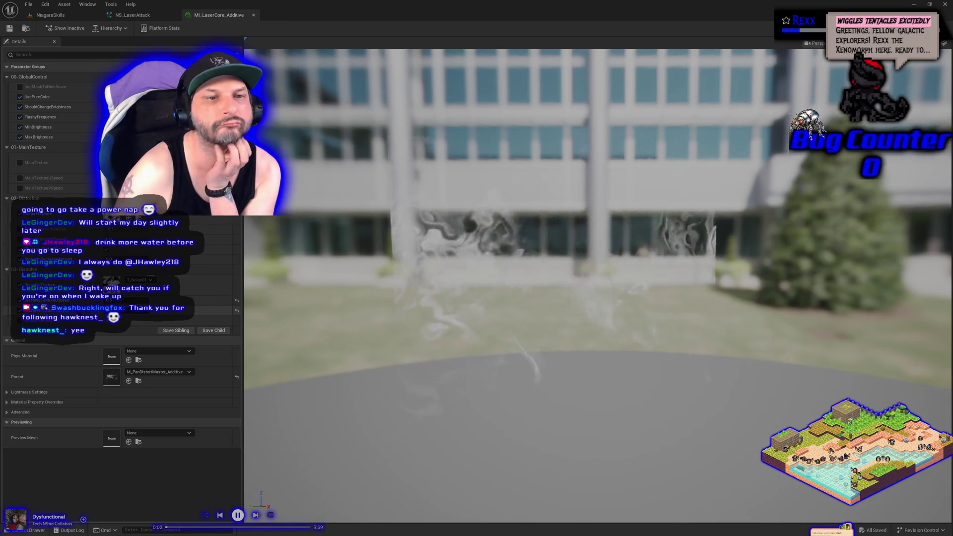
{"action": "left_click", "coordinate": [20, 86]}
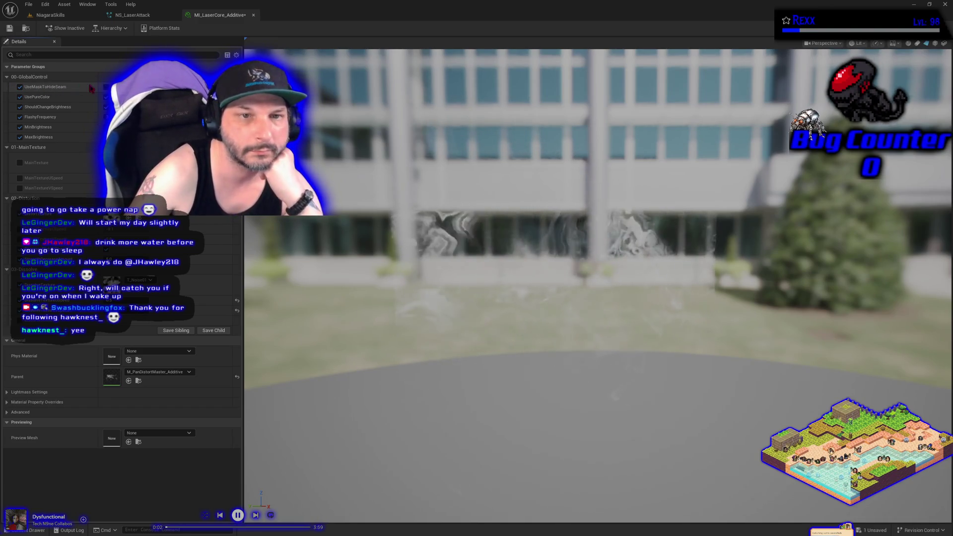
{"action": "left_click", "coordinate": [134, 15]}
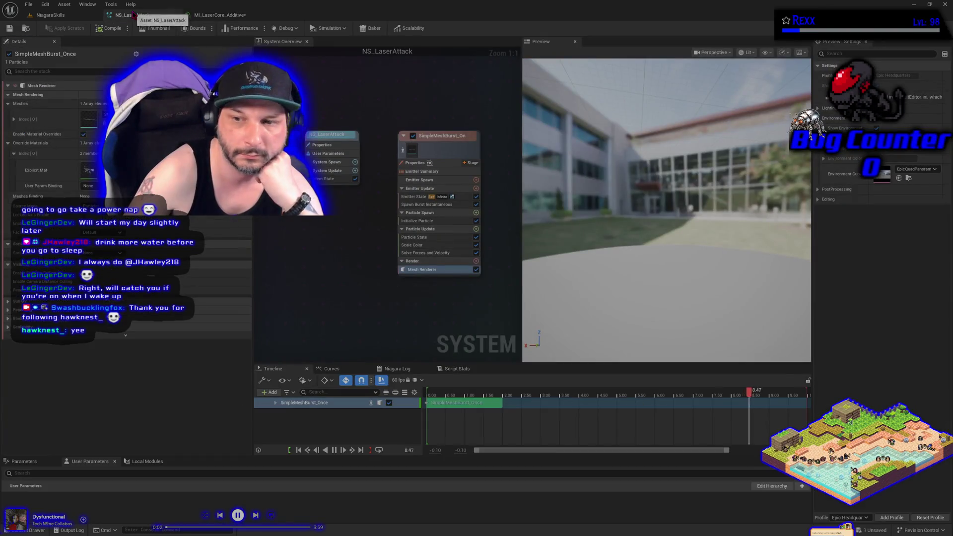
{"action": "left_click", "coordinate": [55, 15]}
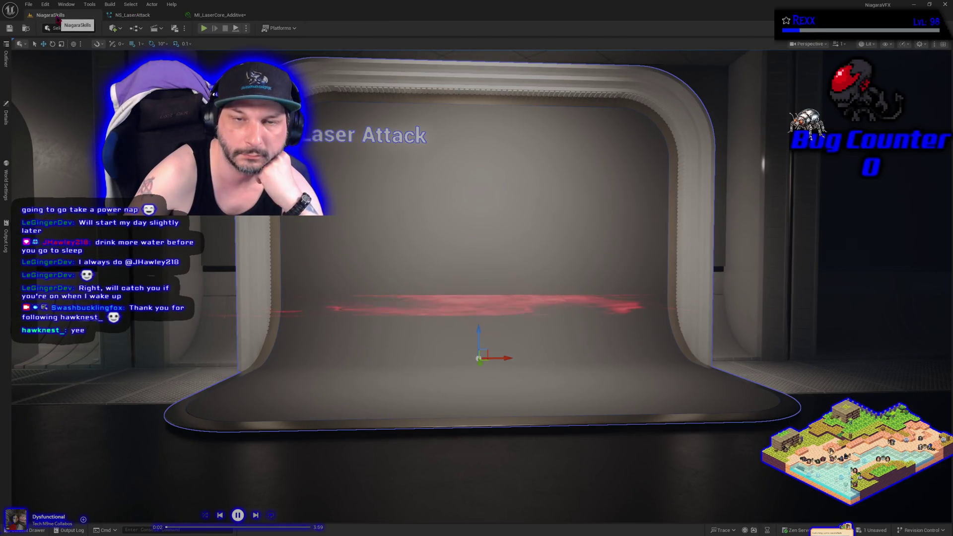
{"action": "left_click", "coordinate": [219, 15]}
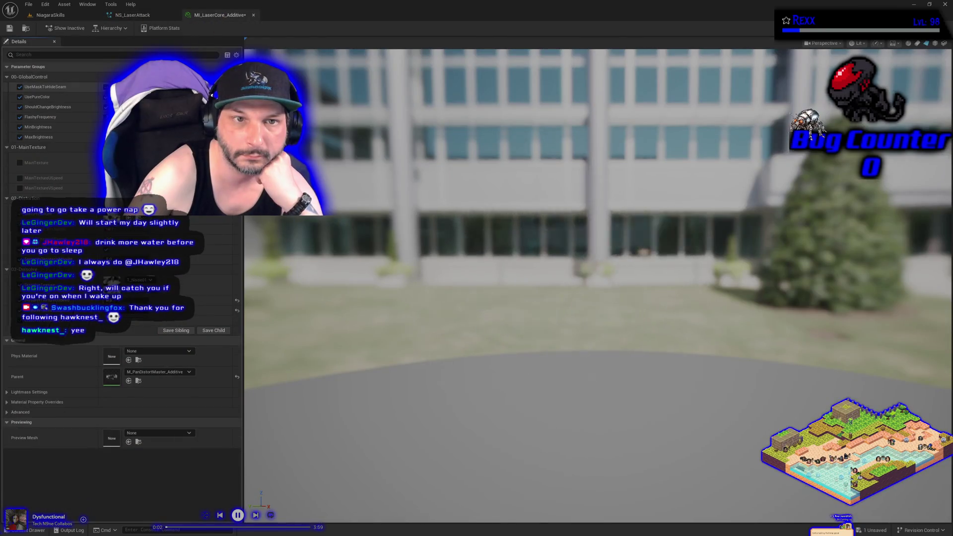
{"action": "left_click", "coordinate": [20, 87]}
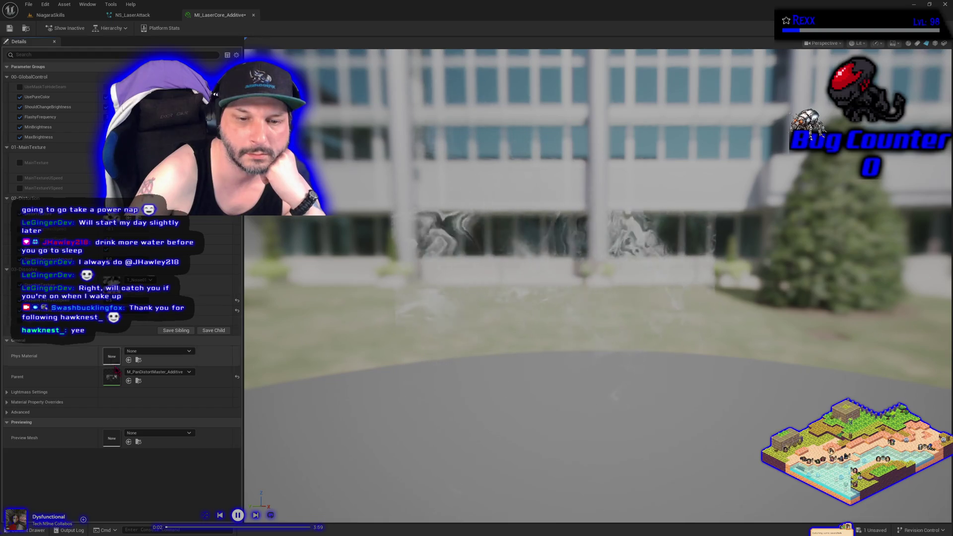
{"action": "left_click", "coordinate": [137, 373]}
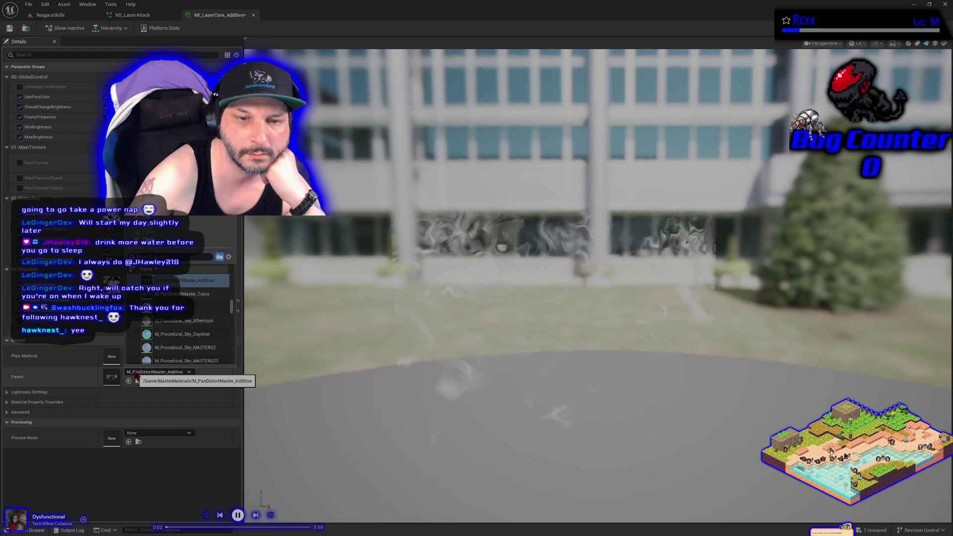
{"action": "left_click", "coordinate": [137, 376]}
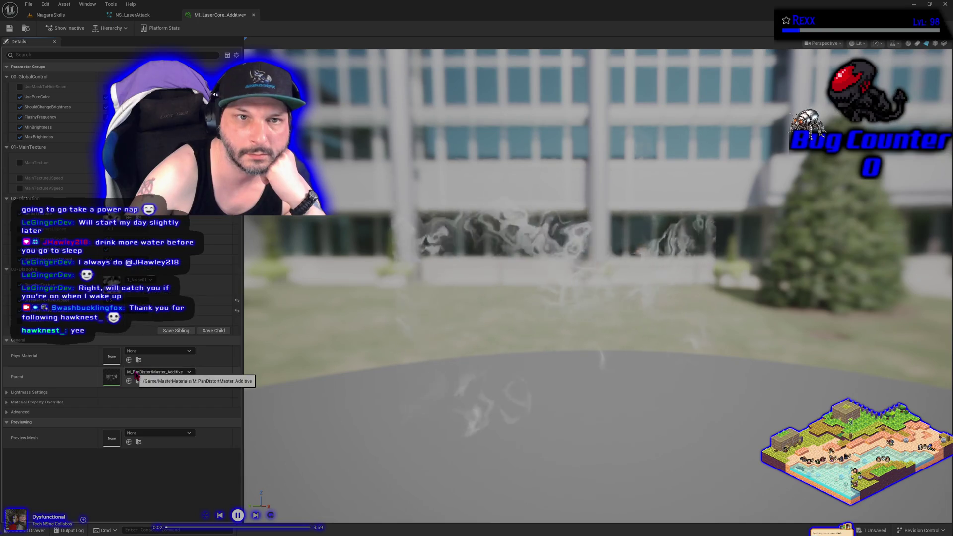
{"action": "left_click", "coordinate": [132, 15]}
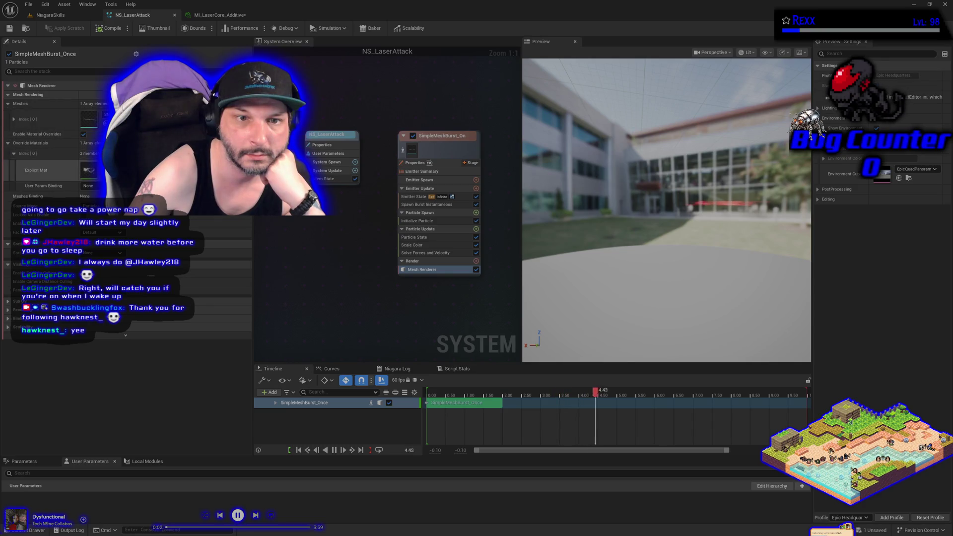
{"action": "left_click", "coordinate": [218, 14]}
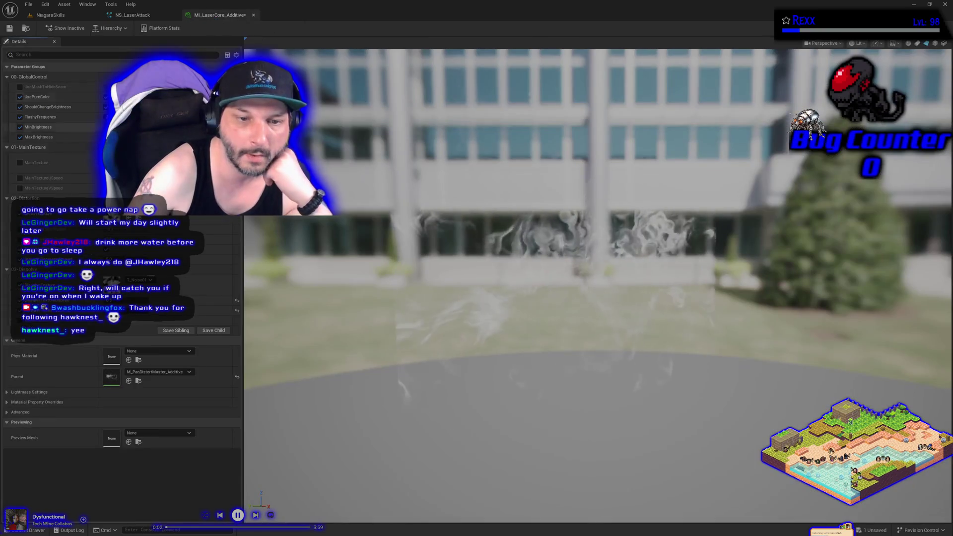
{"action": "left_click", "coordinate": [157, 371]}
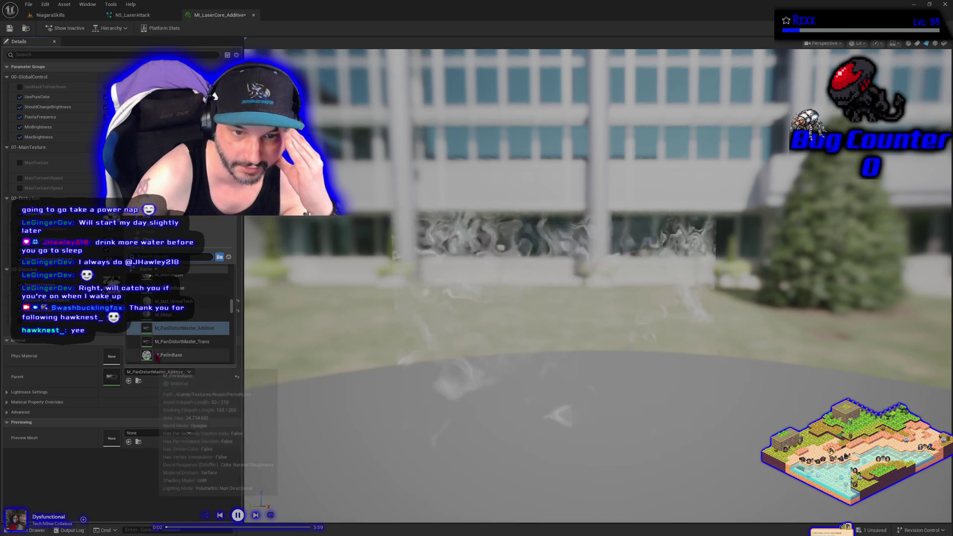
{"action": "scroll", "coordinate": [188, 339], "scroll_direction": "up", "scroll_amount": 3}
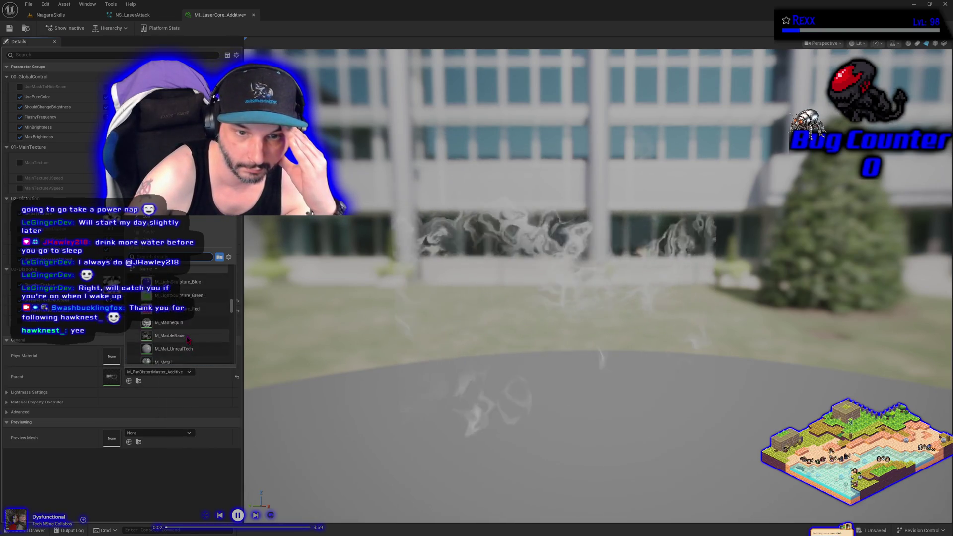
{"action": "scroll", "coordinate": [188, 339], "scroll_direction": "up", "scroll_amount": 3}
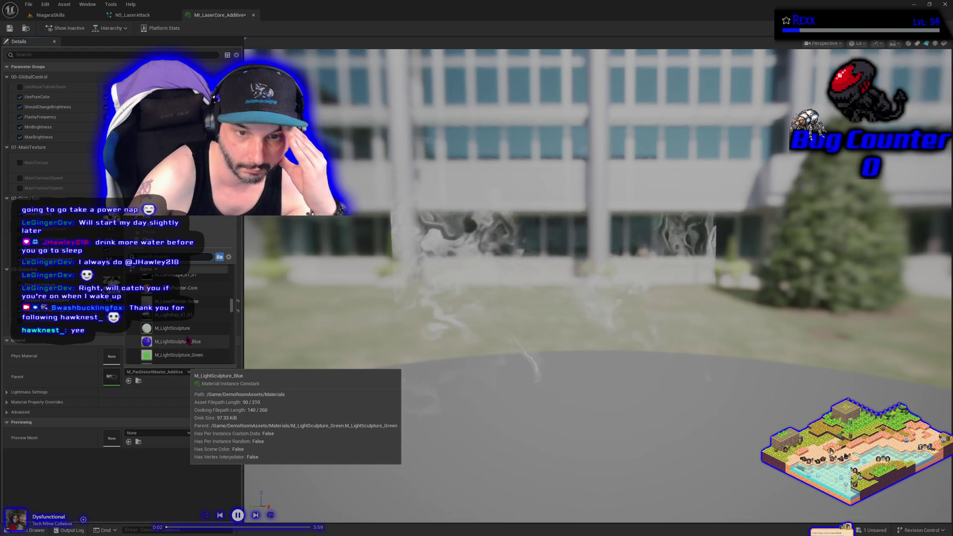
{"action": "scroll", "coordinate": [188, 341], "scroll_direction": "up", "scroll_amount": 5}
{"action": "scroll", "coordinate": [188, 340], "scroll_direction": "up", "scroll_amount": 4}
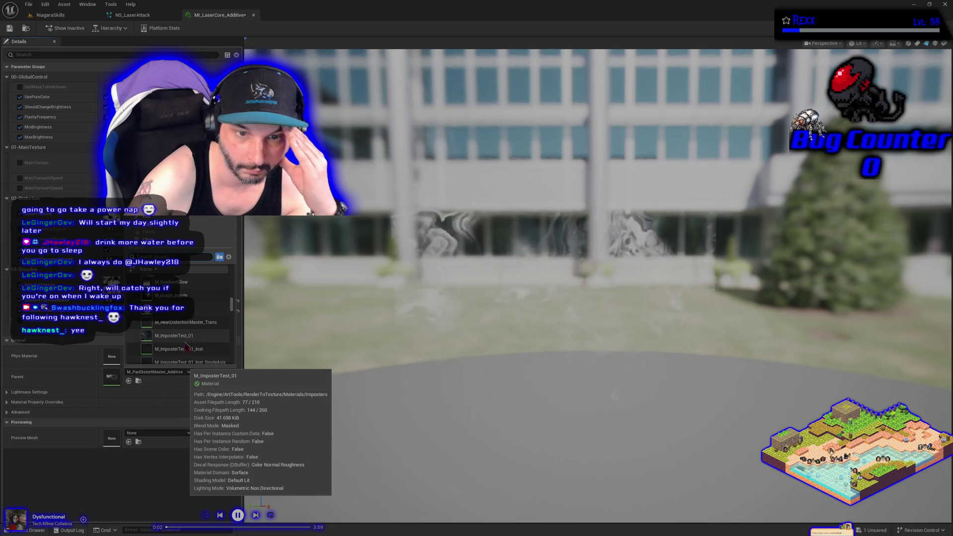
{"action": "key", "text": "Escape"}
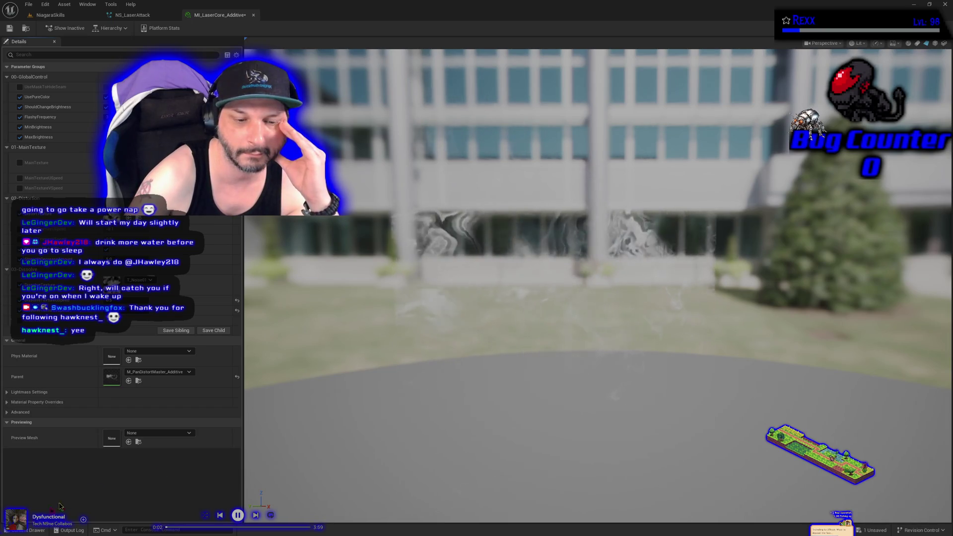
Open M_PanDistortMaster_Additive from the MasterMaterials folder in the Content Drawer.
{"action": "left_click", "coordinate": [25, 530]}
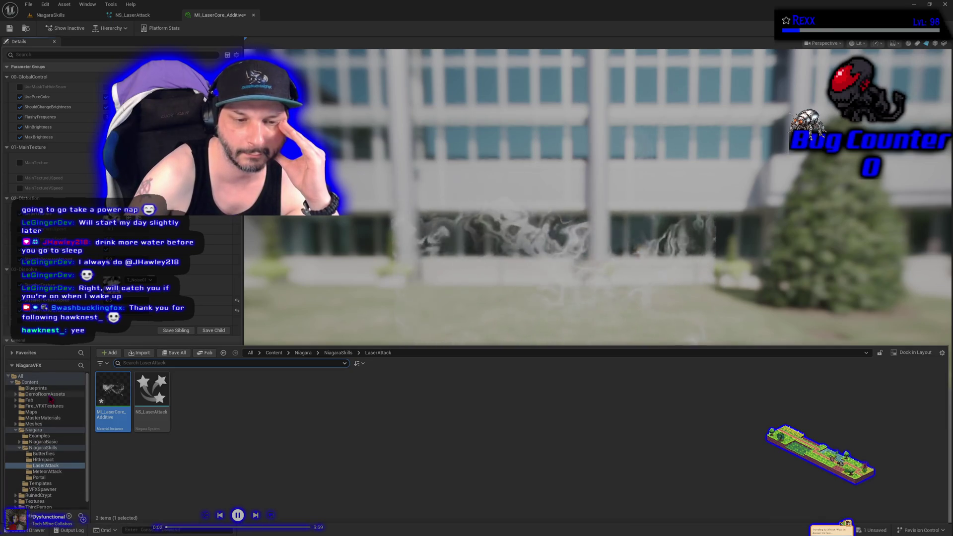
{"action": "left_click", "coordinate": [44, 419]}
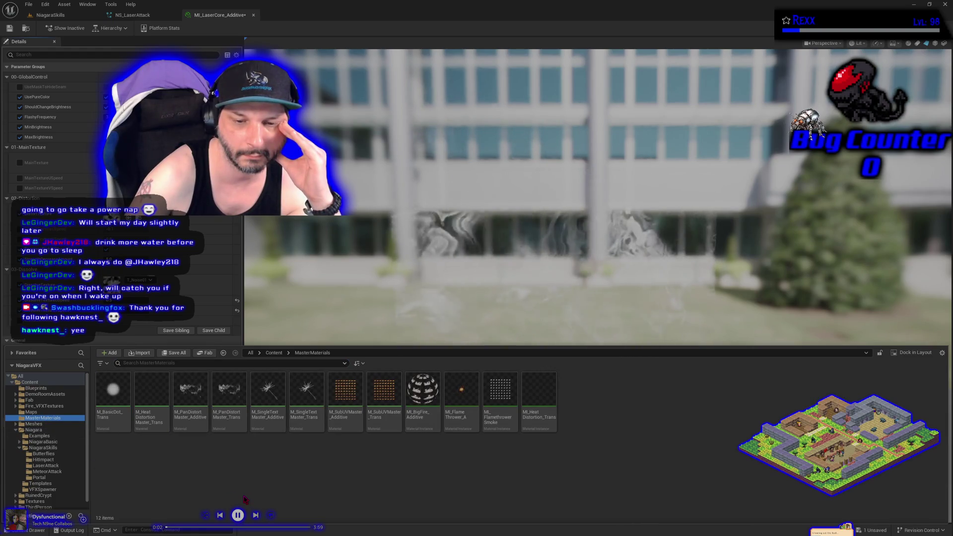
{"action": "left_click", "coordinate": [185, 411]}
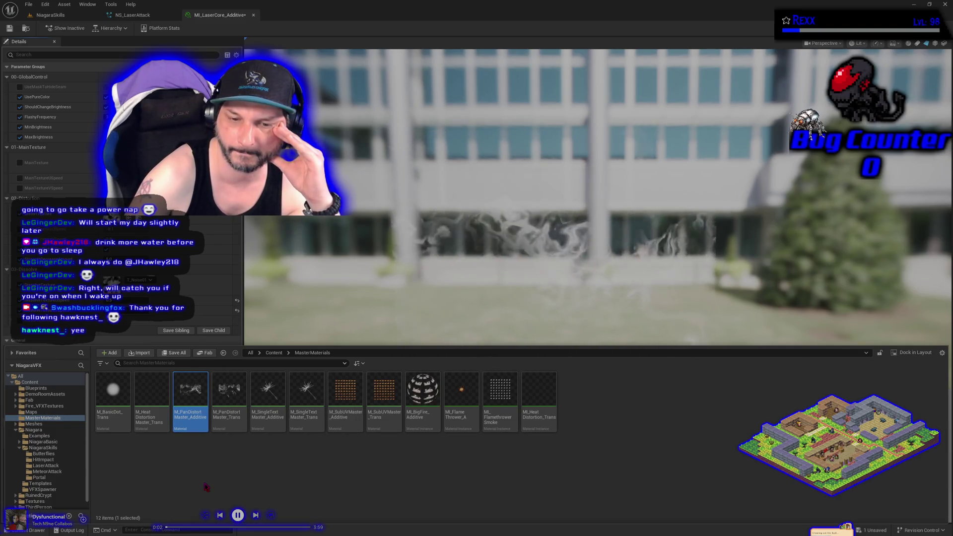
{"action": "double_click", "coordinate": [193, 396]}
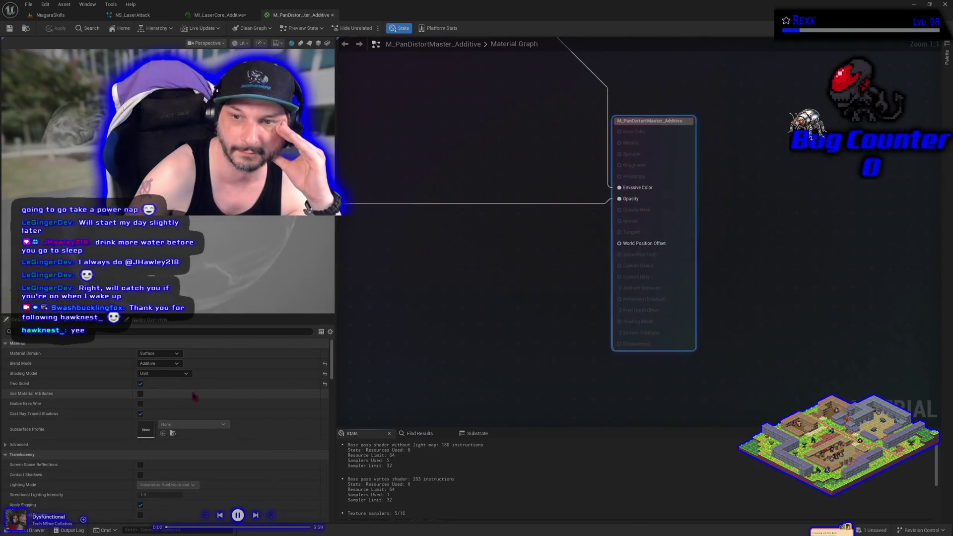
Set the graph's Switch value constant to 0, apply the master material, and preview the laser in the level.
{"action": "scroll", "coordinate": [531, 251], "scroll_direction": "up", "scroll_amount": 5}
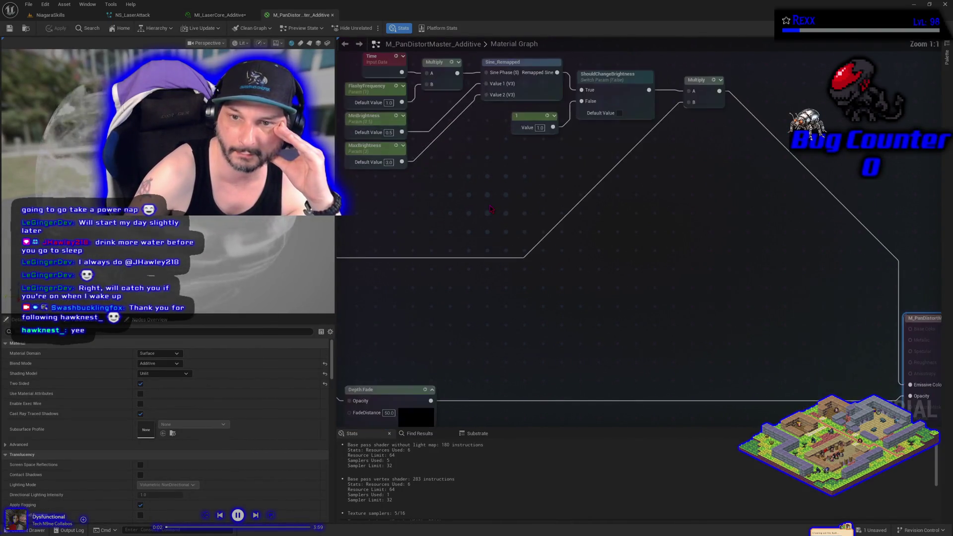
{"action": "left_click_drag", "start_coordinate": [531, 318], "coordinate": [875, 97]}
{"action": "left_click_drag", "start_coordinate": [450, 300], "coordinate": [783, 249]}
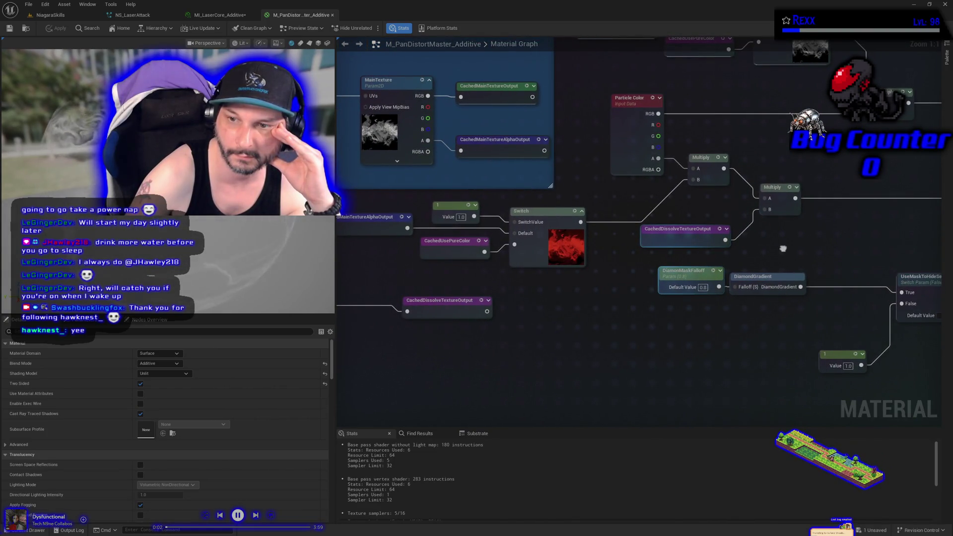
{"action": "left_click_drag", "start_coordinate": [783, 248], "coordinate": [858, 246]}
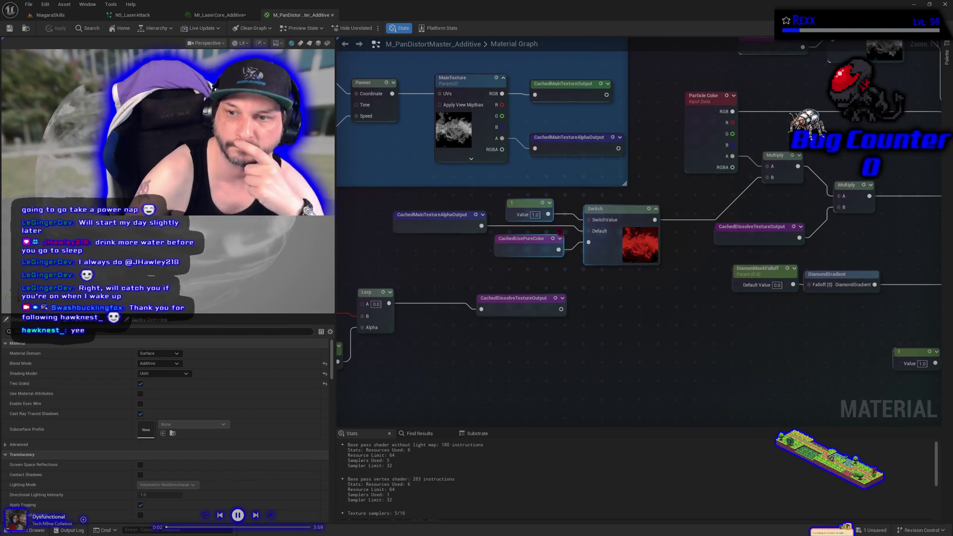
{"action": "left_click", "coordinate": [535, 215]}
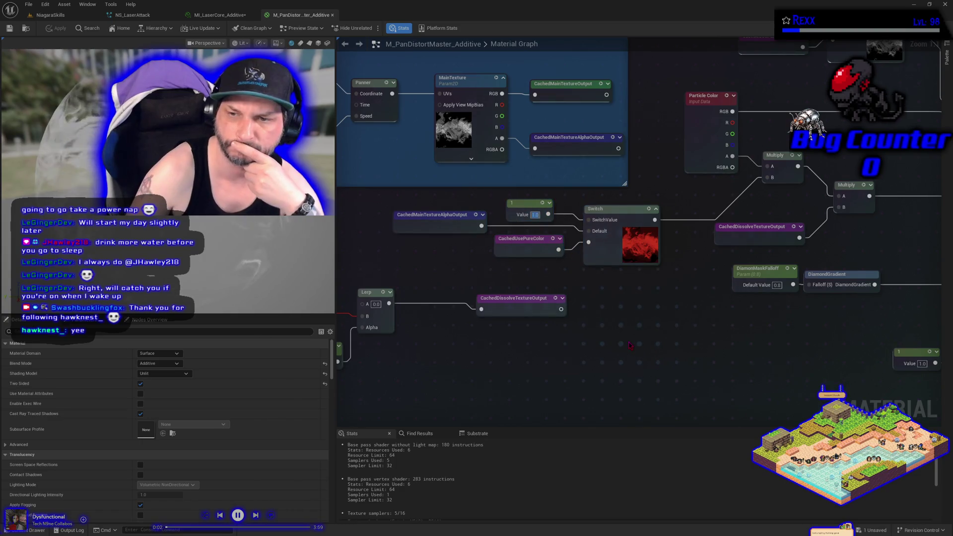
{"action": "type", "text": "0"}
{"action": "key", "text": "Return"}
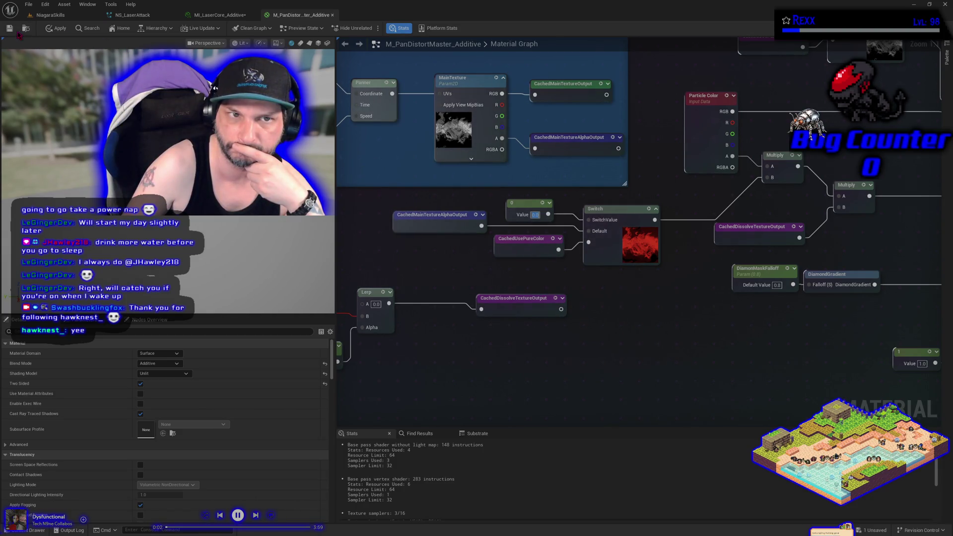
{"action": "left_click", "coordinate": [48, 31]}
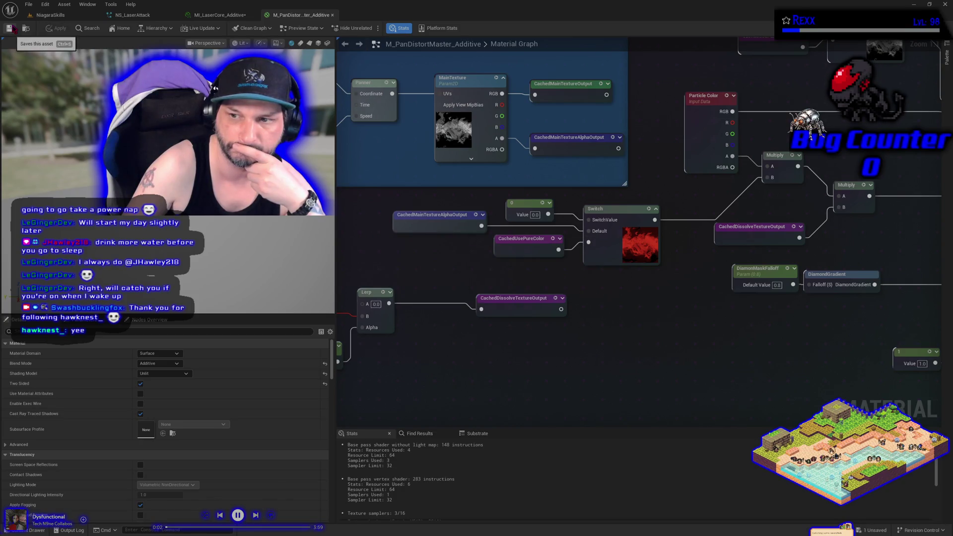
{"action": "left_click", "coordinate": [79, 19]}
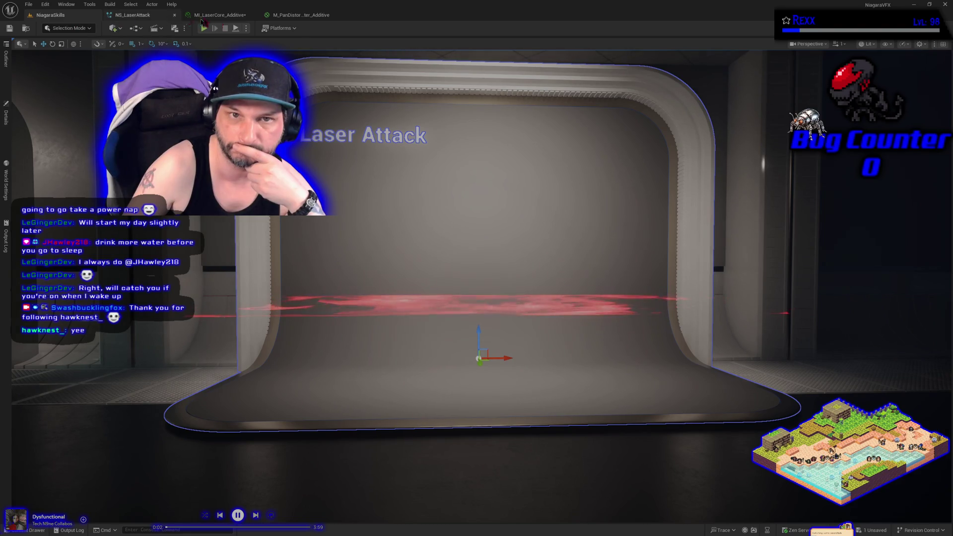
Restore the switch value constant to 1, apply the master material, and preview the laser in the level.
{"action": "left_click", "coordinate": [301, 15]}
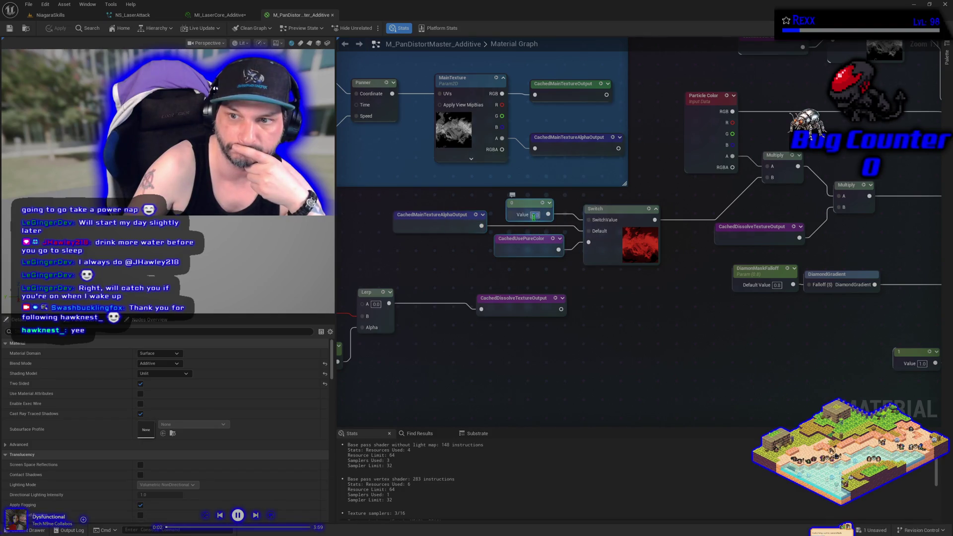
{"action": "type", "text": "1"}
{"action": "key", "text": "Return"}
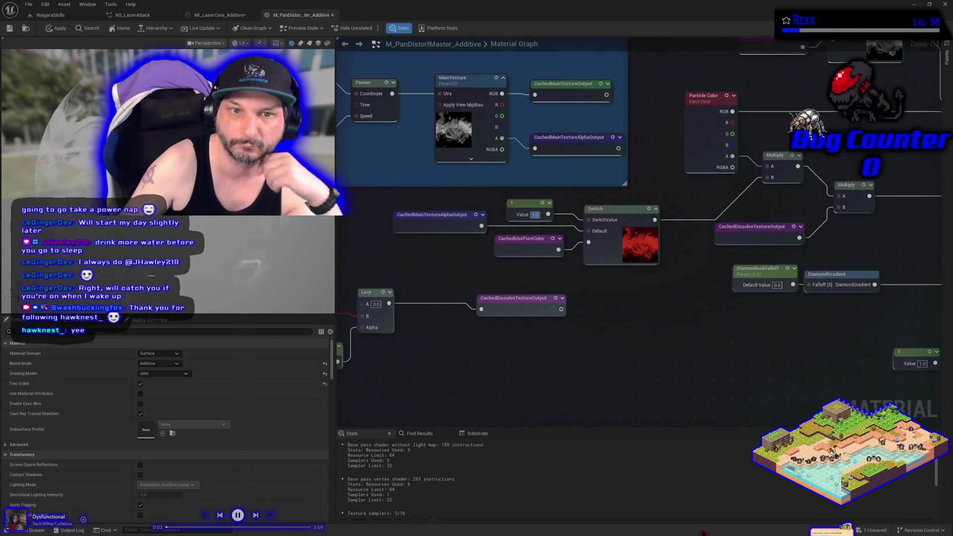
{"action": "left_click", "coordinate": [54, 29]}
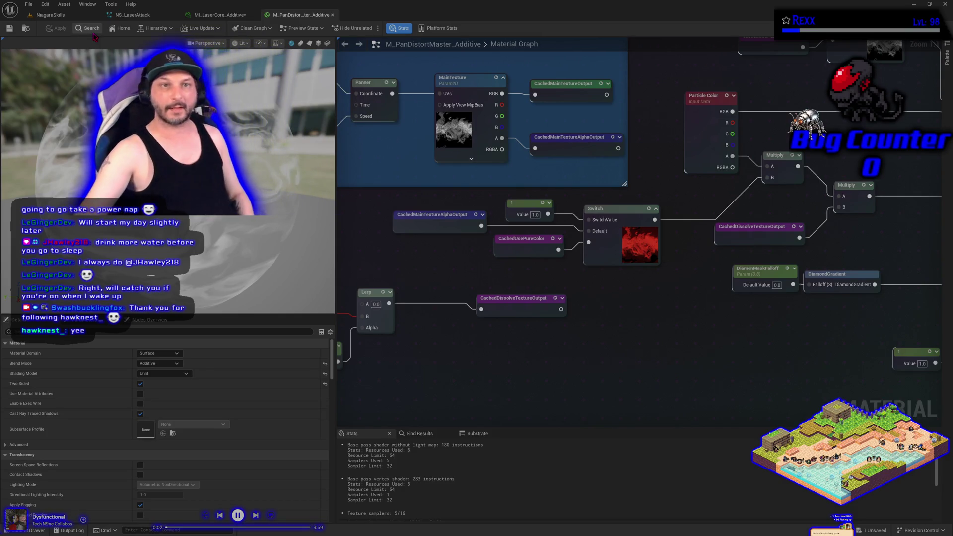
{"action": "left_click", "coordinate": [64, 16]}
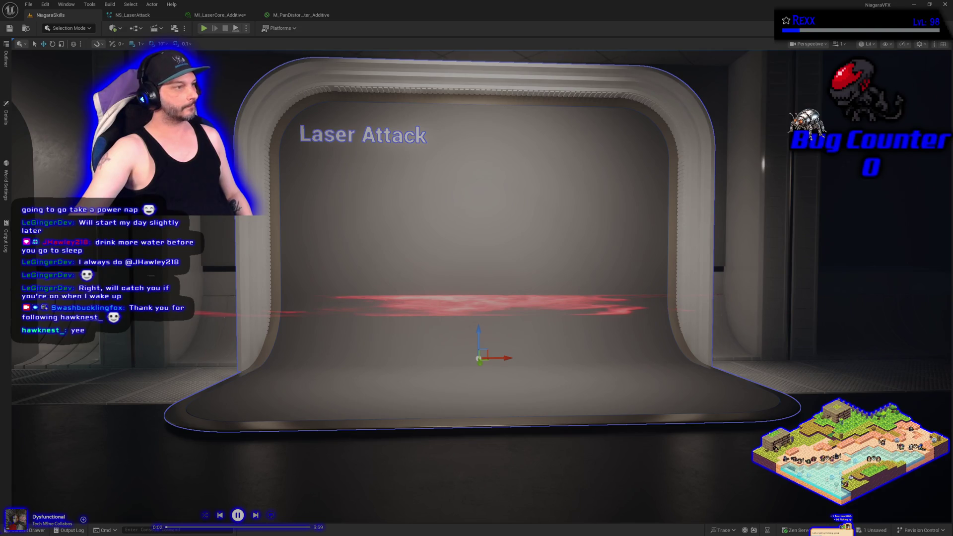
{"action": "left_click", "coordinate": [300, 15]}
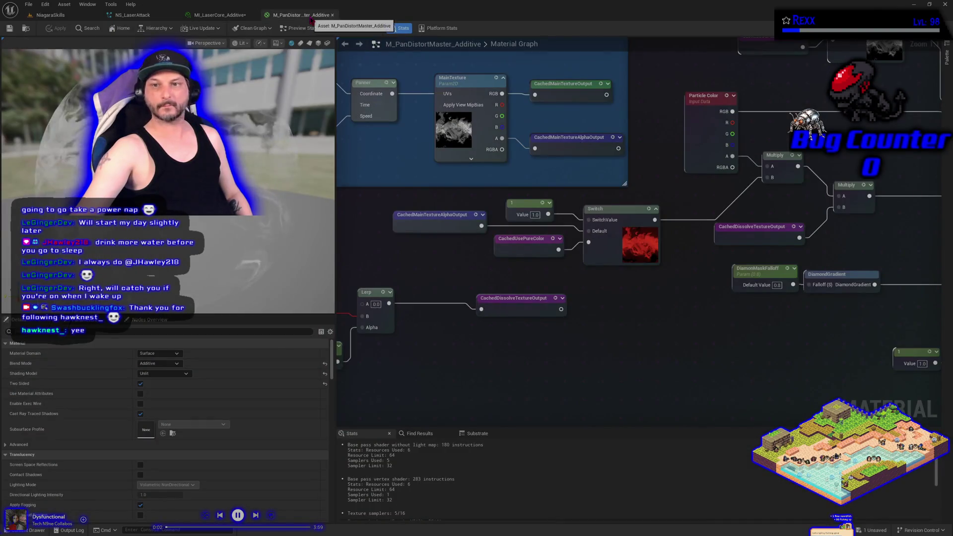
Pan through the master material graph to trace the brightness pulse, texture and switch nodes.
{"action": "scroll", "coordinate": [631, 324], "scroll_direction": "down", "scroll_amount": 2}
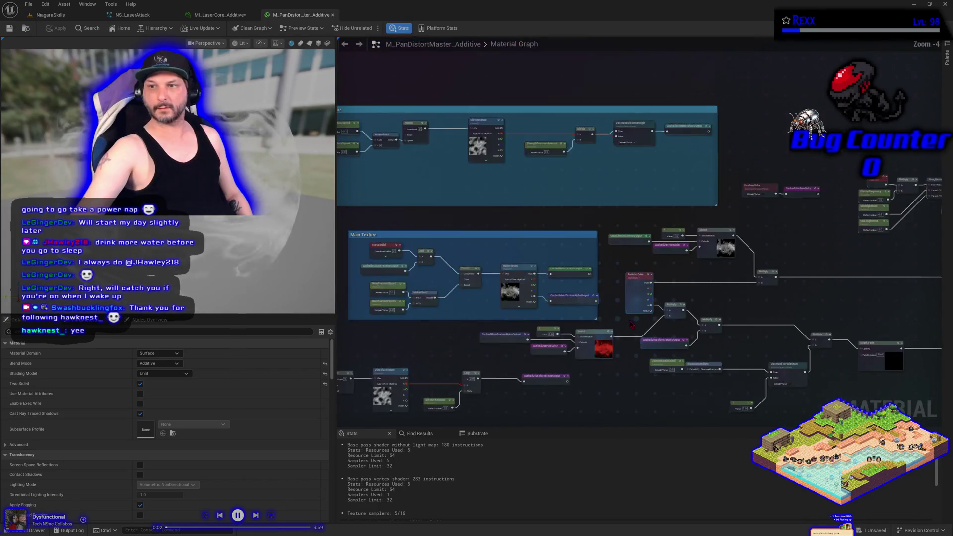
{"action": "left_click_drag", "start_coordinate": [632, 324], "coordinate": [318, 301]}
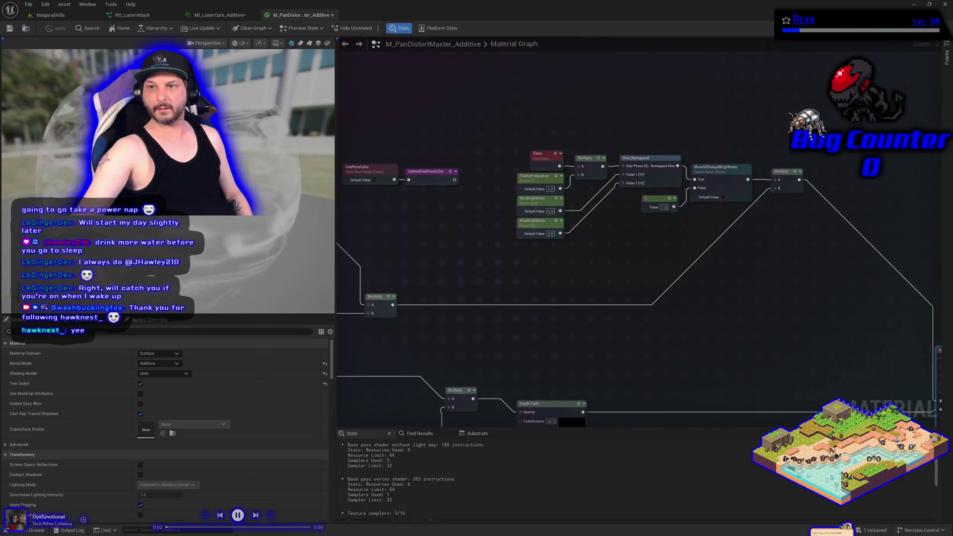
{"action": "mouse_move", "coordinate": [319, 302]}
{"action": "left_mouse_down"}
{"action": "mouse_move", "coordinate": [412, 298]}
{"action": "mouse_move", "coordinate": [513, 260]}
{"action": "mouse_move", "coordinate": [598, 259]}
{"action": "mouse_move", "coordinate": [758, 201]}
{"action": "mouse_move", "coordinate": [727, 192]}
{"action": "left_mouse_up"}
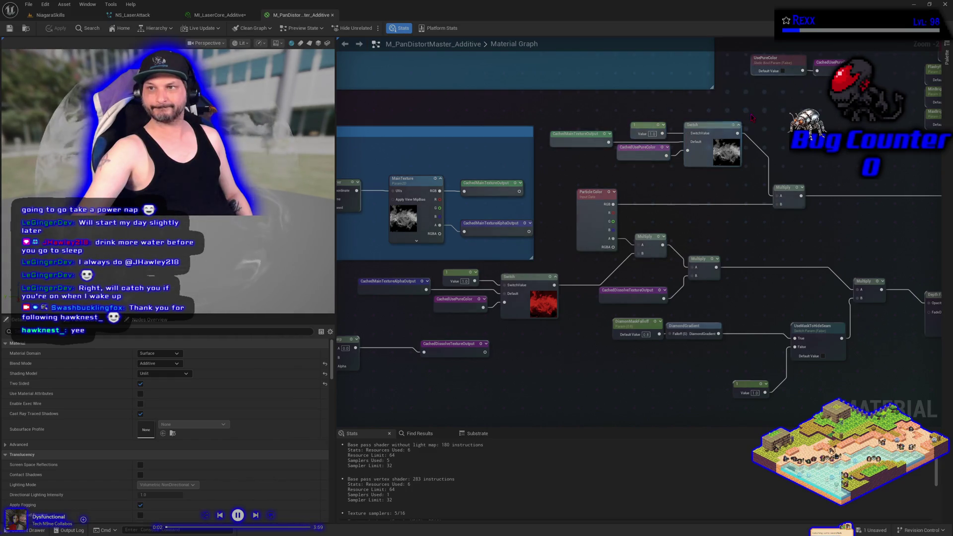
{"action": "left_click_drag", "start_coordinate": [701, 155], "coordinate": [649, 192]}
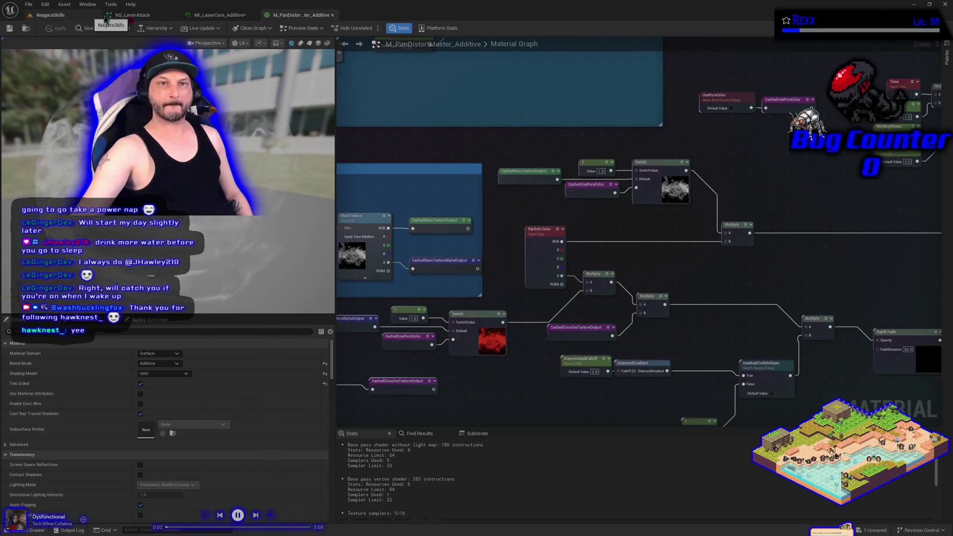
Glance at the MI_LaserCore_Additive instance and NS_LaserAttack effect, then go back to the master graph.
{"action": "left_click", "coordinate": [204, 16]}
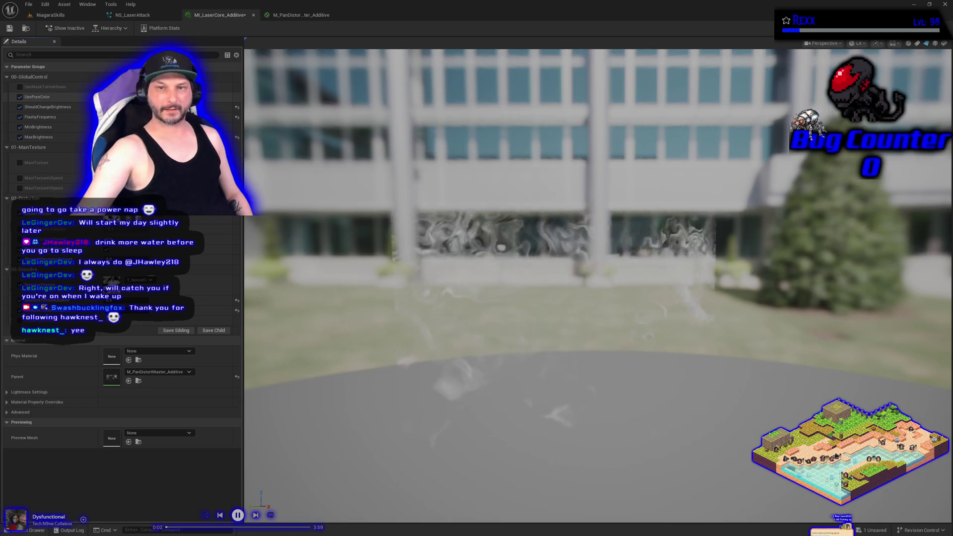
{"action": "left_click", "coordinate": [124, 16]}
{"action": "left_click", "coordinate": [218, 15]}
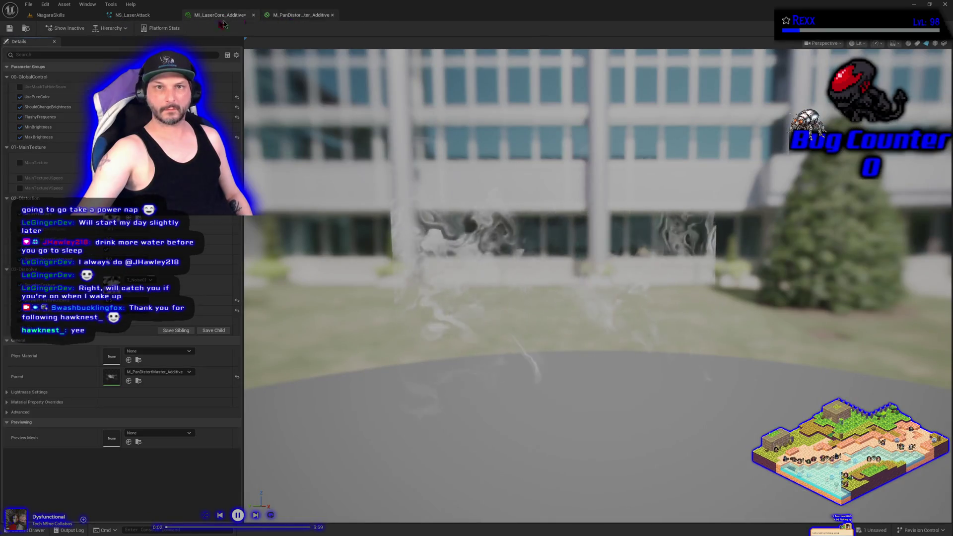
{"action": "left_click", "coordinate": [301, 15]}
Inspect the Time, Sine_Remapped and CachedUsePureColor nodes, then view the laser in the Laser Attack level.
{"action": "mouse_move", "coordinate": [704, 268]}
{"action": "left_mouse_down"}
{"action": "mouse_move", "coordinate": [555, 276]}
{"action": "mouse_move", "coordinate": [724, 220]}
{"action": "left_mouse_up"}
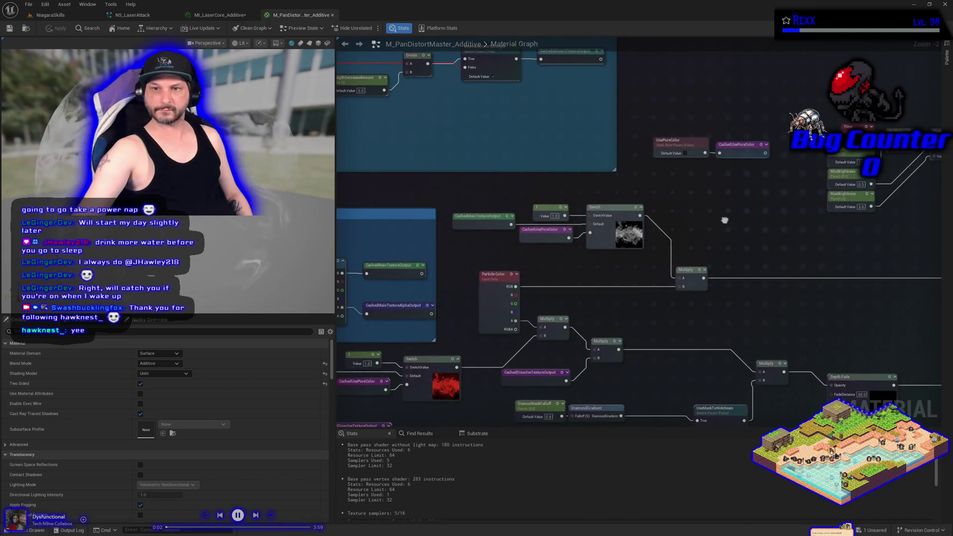
{"action": "left_click_drag", "start_coordinate": [552, 240], "coordinate": [554, 248]}
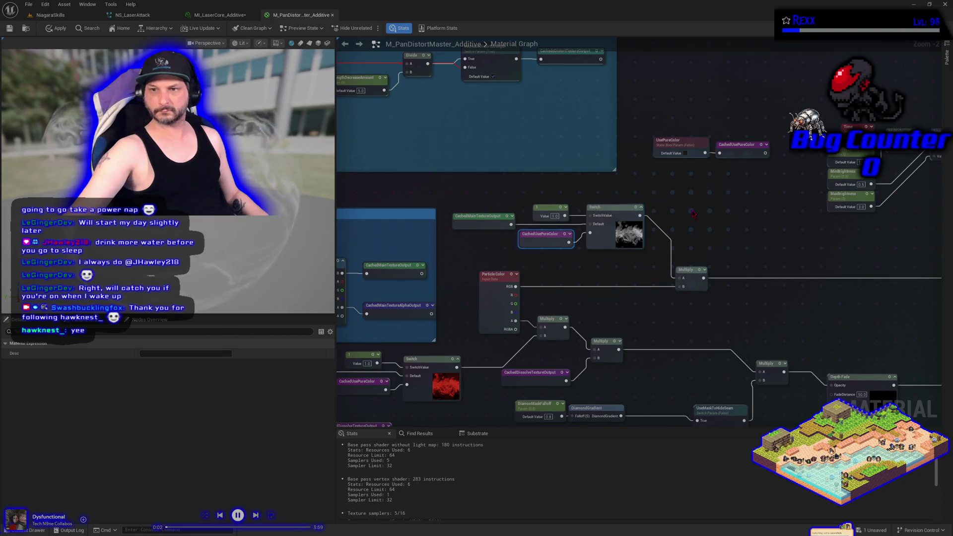
{"action": "mouse_move", "coordinate": [761, 233]}
{"action": "left_mouse_down"}
{"action": "mouse_move", "coordinate": [820, 171]}
{"action": "mouse_move", "coordinate": [800, 182]}
{"action": "mouse_move", "coordinate": [591, 188]}
{"action": "mouse_move", "coordinate": [486, 226]}
{"action": "mouse_move", "coordinate": [291, 220]}
{"action": "mouse_move", "coordinate": [546, 222]}
{"action": "left_mouse_up"}
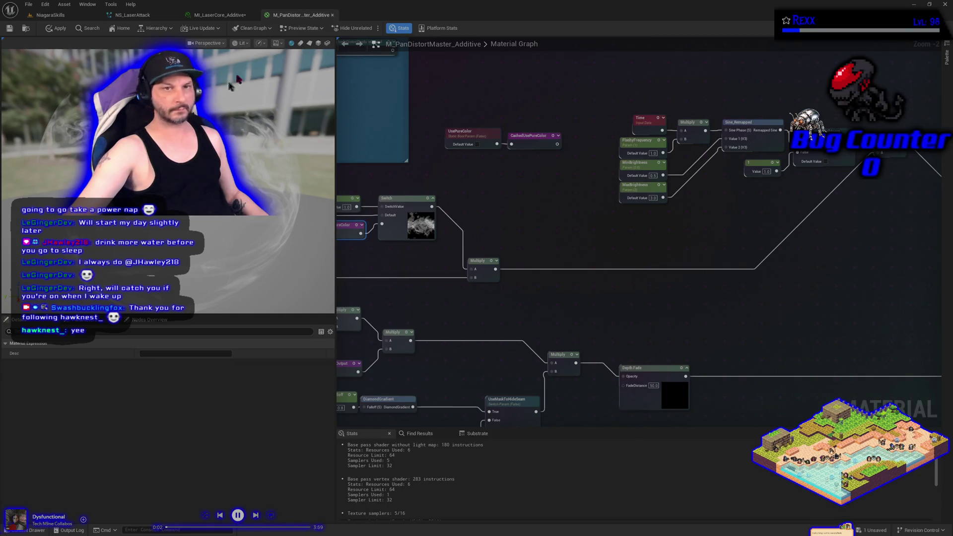
{"action": "left_click", "coordinate": [68, 18]}
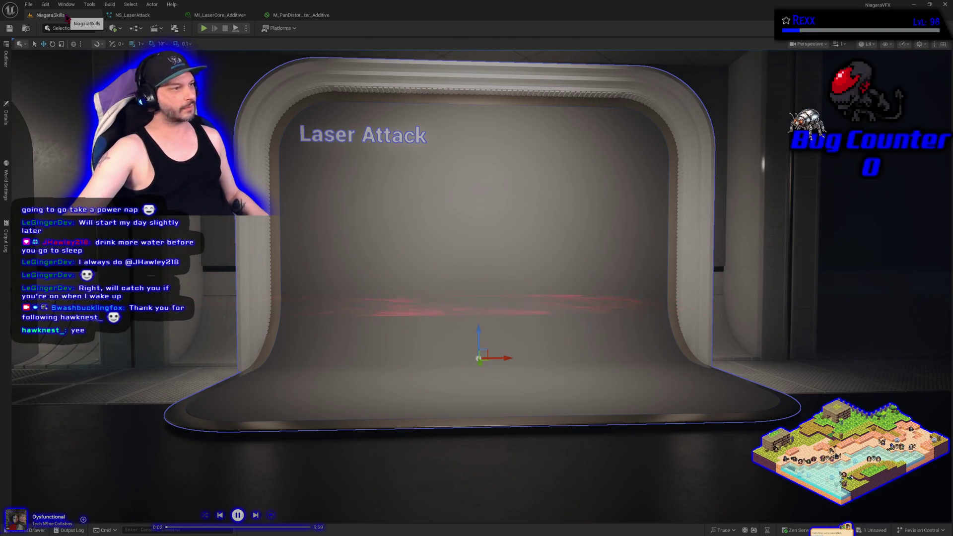
{"action": "left_click", "coordinate": [291, 15]}
Browse 'noise' textures for MI_LaserCore_Additive's texture parameter and keep T_Noise01.
{"action": "left_click", "coordinate": [219, 15]}
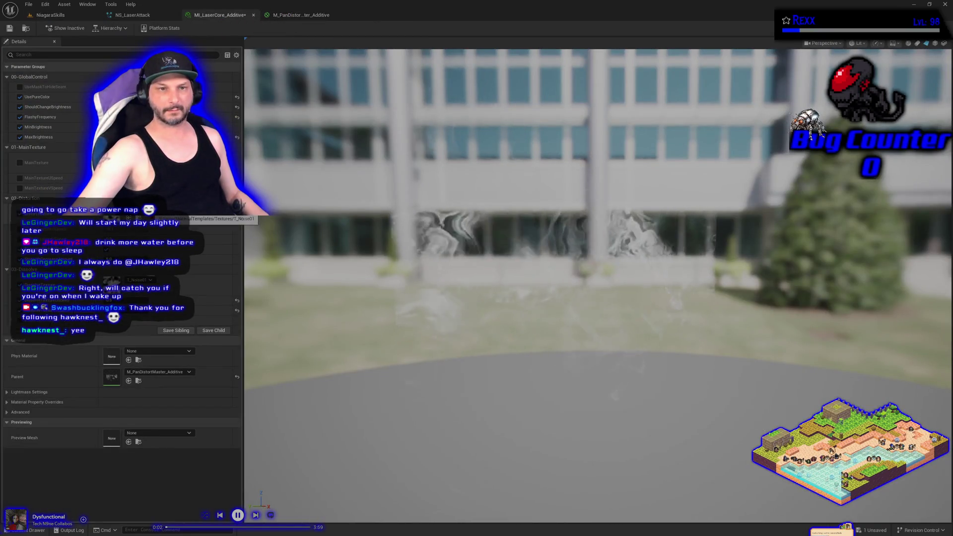
{"action": "left_click", "coordinate": [141, 280]}
{"action": "scroll", "coordinate": [191, 441], "scroll_direction": "up", "scroll_amount": 5}
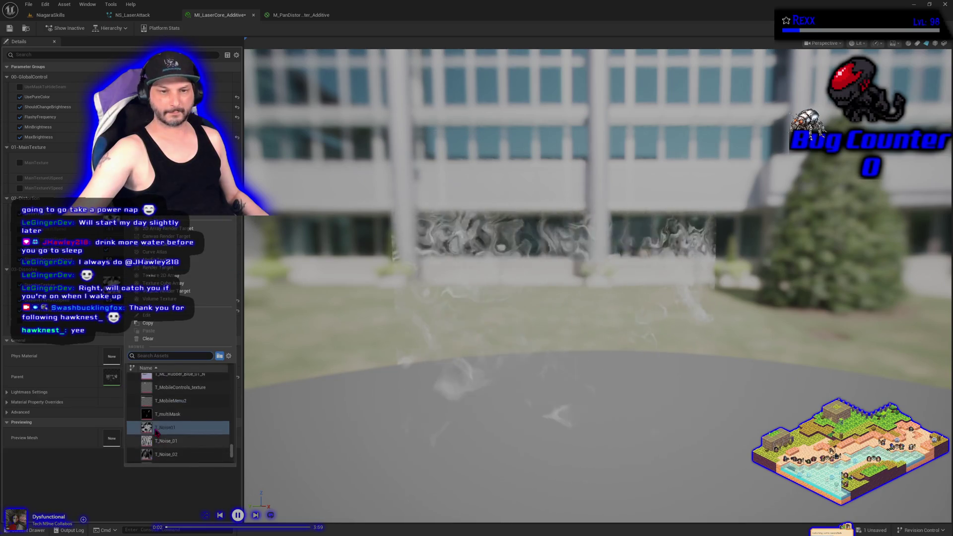
{"action": "scroll", "coordinate": [190, 441], "scroll_direction": "up", "scroll_amount": 5}
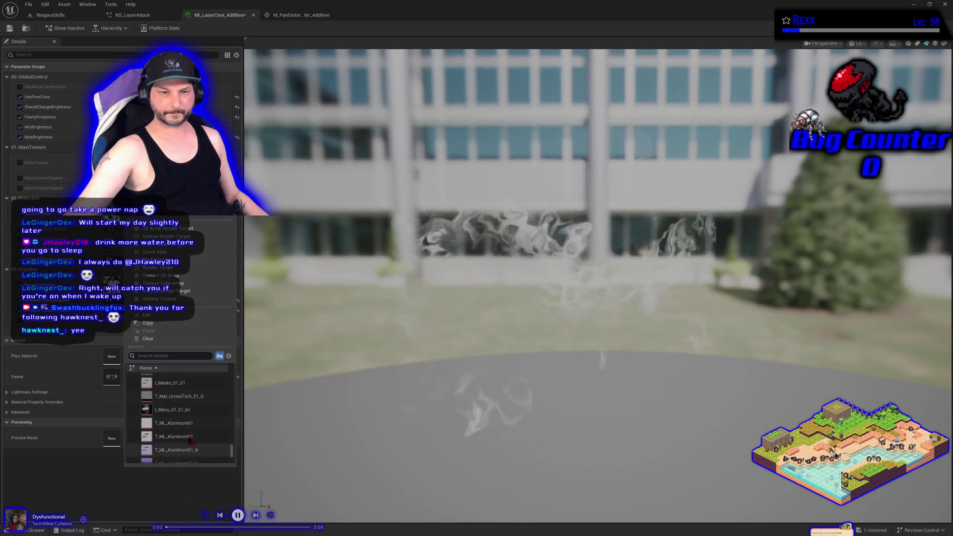
{"action": "scroll", "coordinate": [190, 441], "scroll_direction": "up", "scroll_amount": 3}
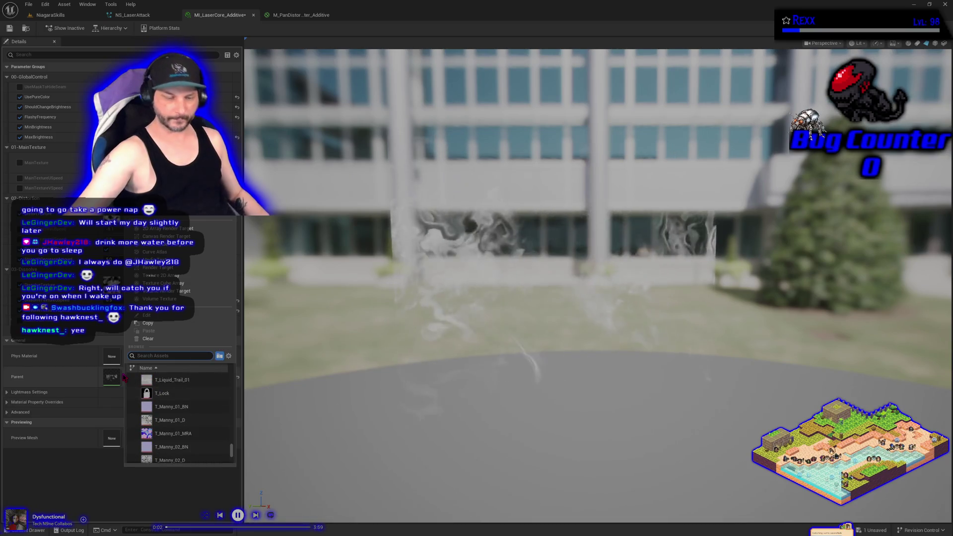
{"action": "type", "text": "noise"}
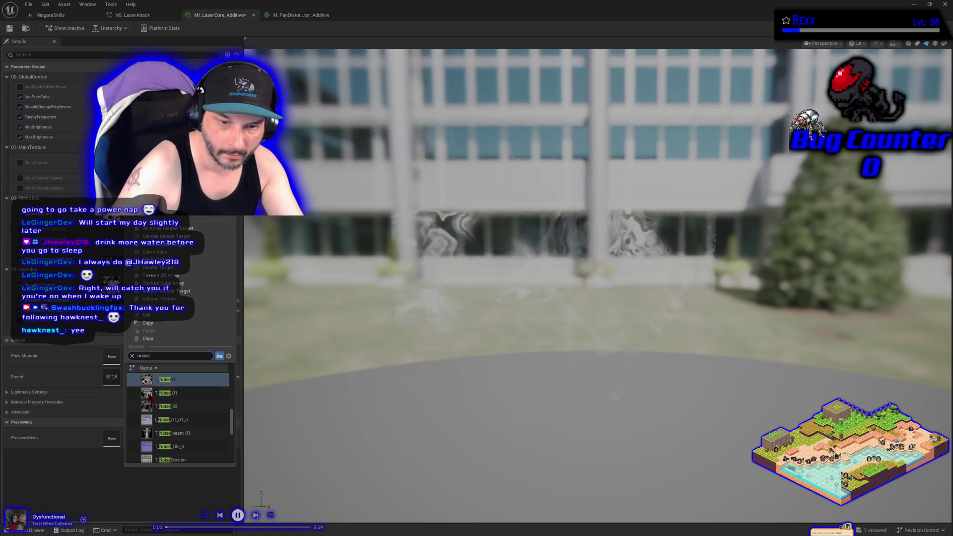
{"action": "mouse_move", "coordinate": [190, 440]}
{"action": "scroll", "coordinate": [190, 440], "scroll_direction": "up", "scroll_amount": 2}
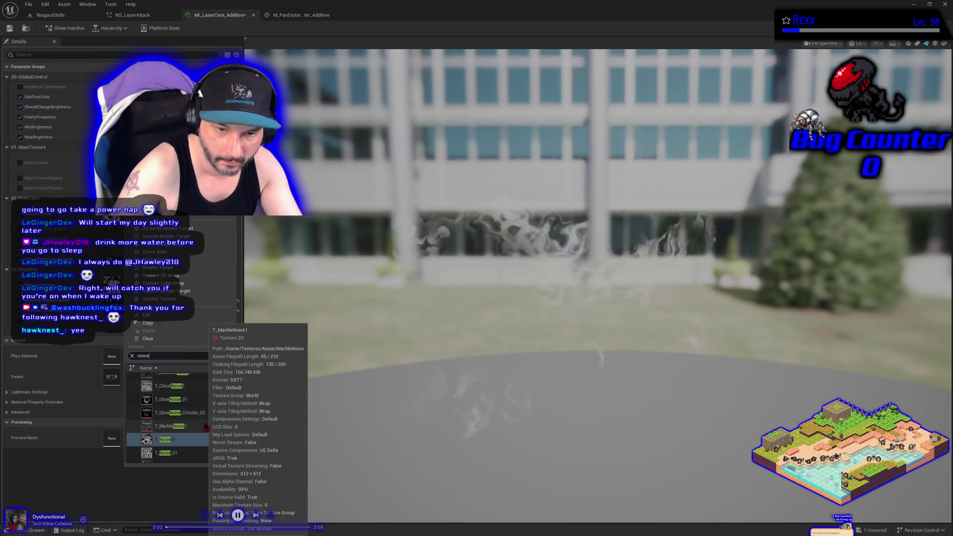
{"action": "key", "text": "Return"}
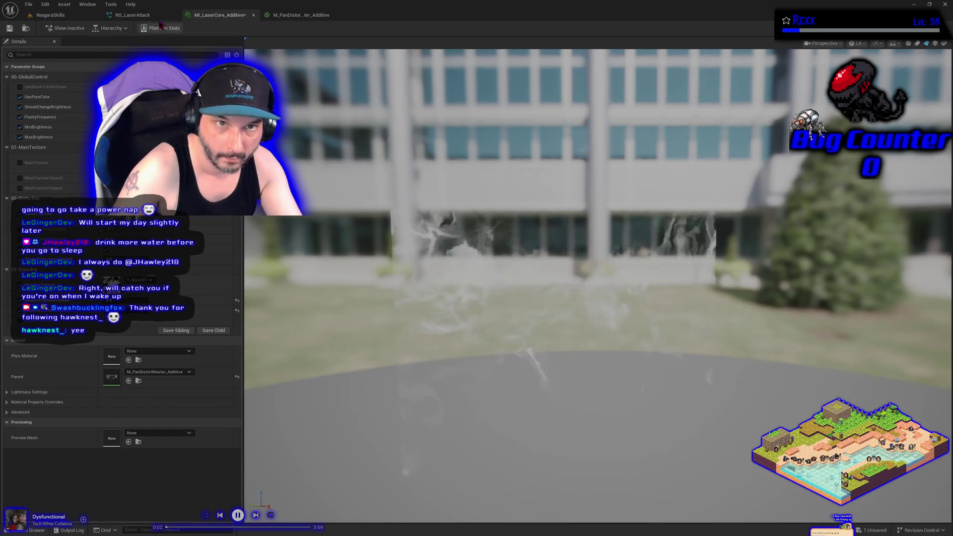
{"action": "left_click", "coordinate": [49, 15]}
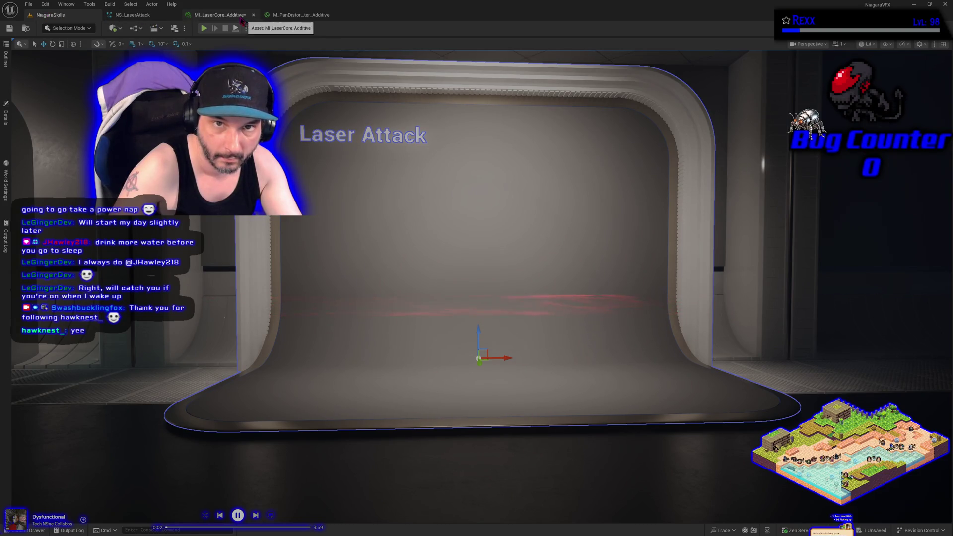
{"action": "left_click", "coordinate": [242, 18]}
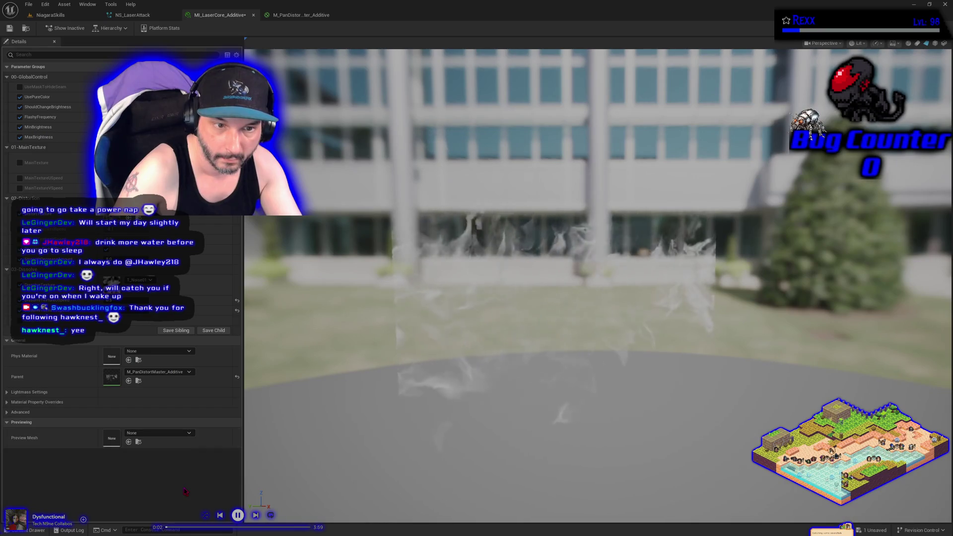
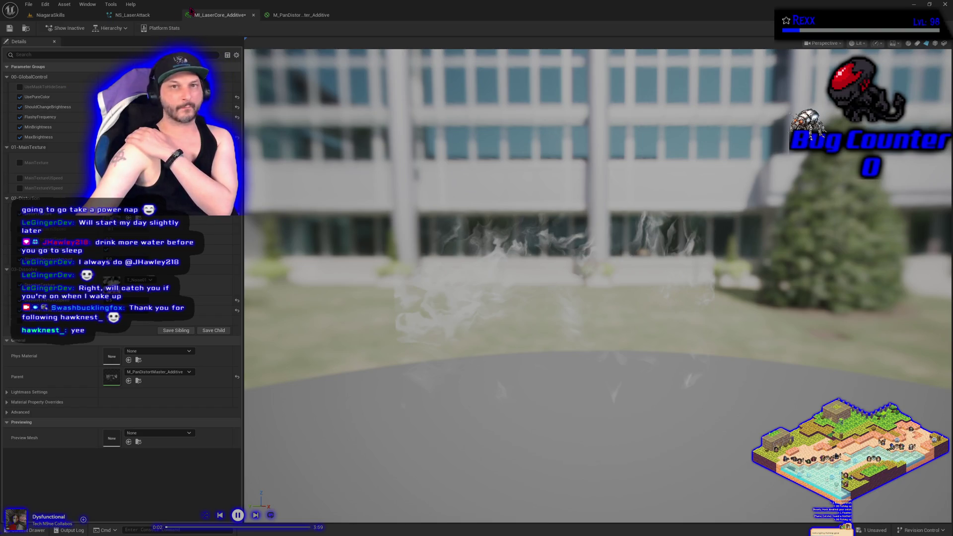
Delete the Scale Color module from the NS_LaserAttack emitter and save the system.
{"action": "left_click", "coordinate": [70, 16]}
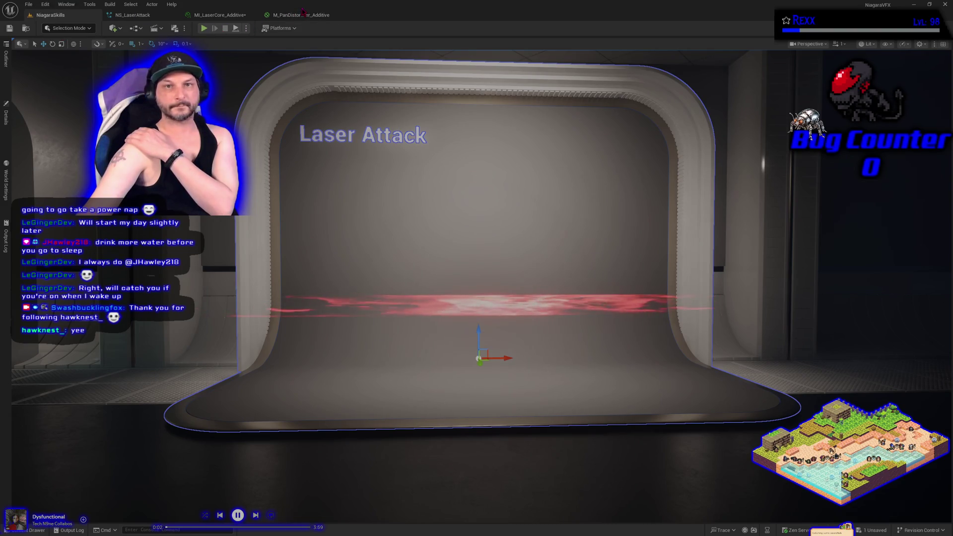
{"action": "left_click", "coordinate": [160, 16]}
{"action": "left_click", "coordinate": [416, 244]}
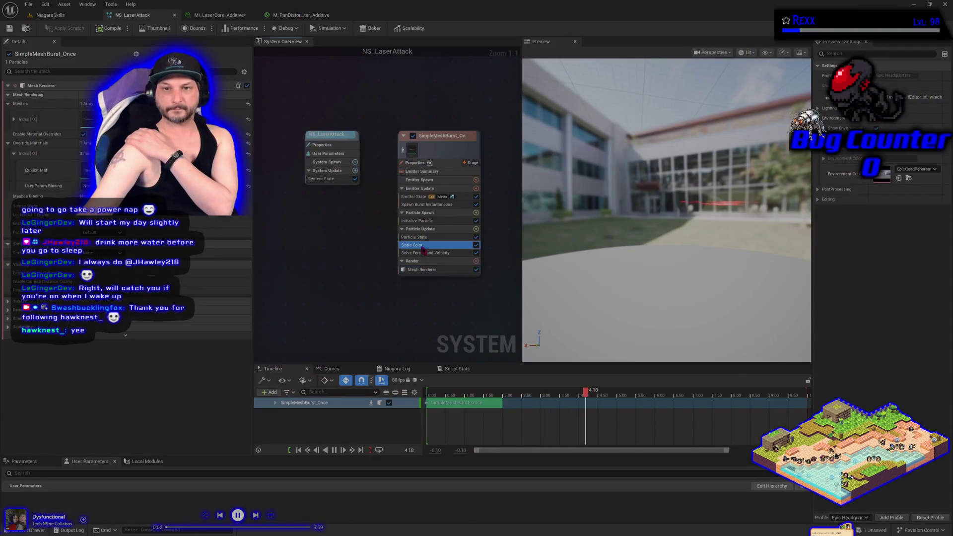
{"action": "key", "text": "Delete"}
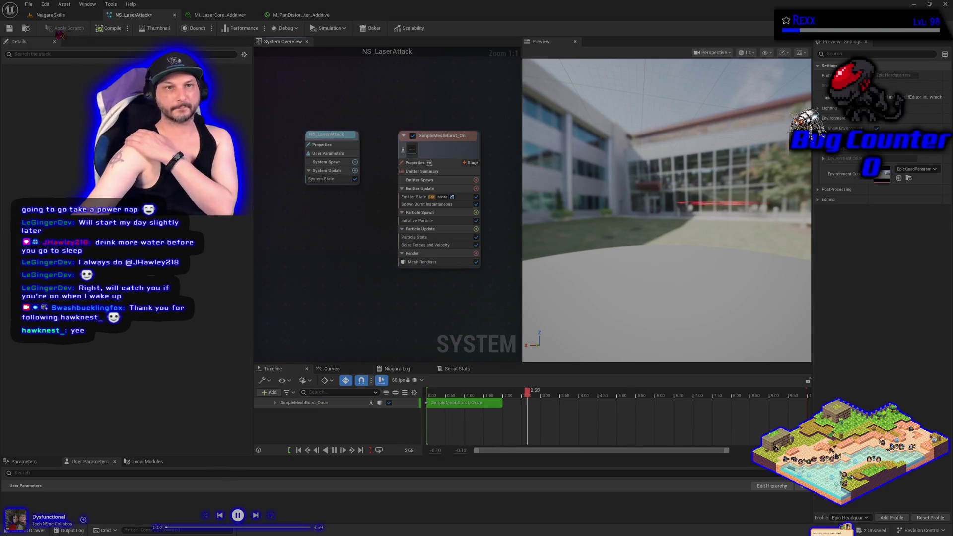
{"action": "left_click", "coordinate": [9, 29]}
Check the laser up close in the level, then bring up the M_PanDistortMaster_Additive material graph.
{"action": "left_click", "coordinate": [51, 15]}
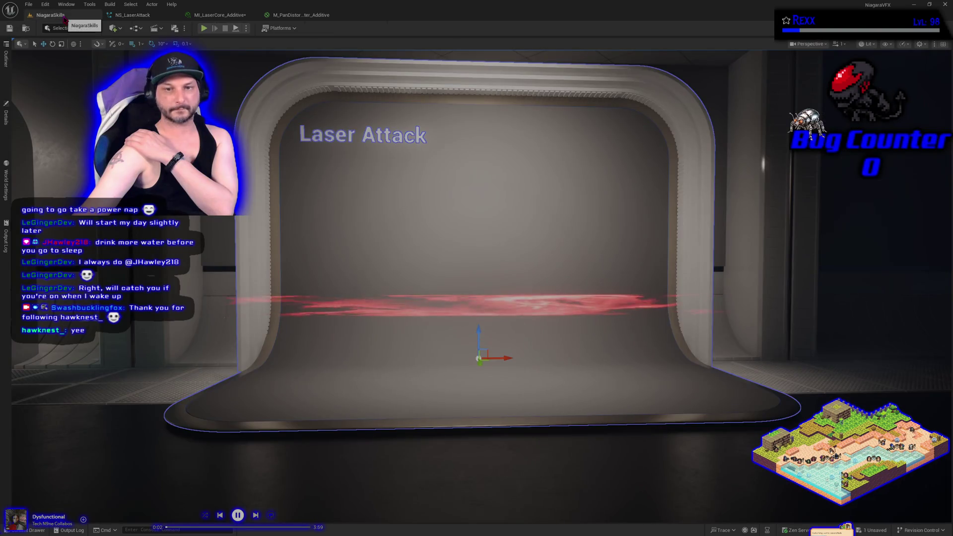
{"action": "mouse_move", "coordinate": [390, 389]}
{"action": "left_mouse_down"}
{"action": "mouse_move", "coordinate": [368, 387]}
{"action": "mouse_move", "coordinate": [367, 397]}
{"action": "mouse_move", "coordinate": [357, 368]}
{"action": "mouse_move", "coordinate": [348, 367]}
{"action": "mouse_move", "coordinate": [390, 388]}
{"action": "left_mouse_up"}
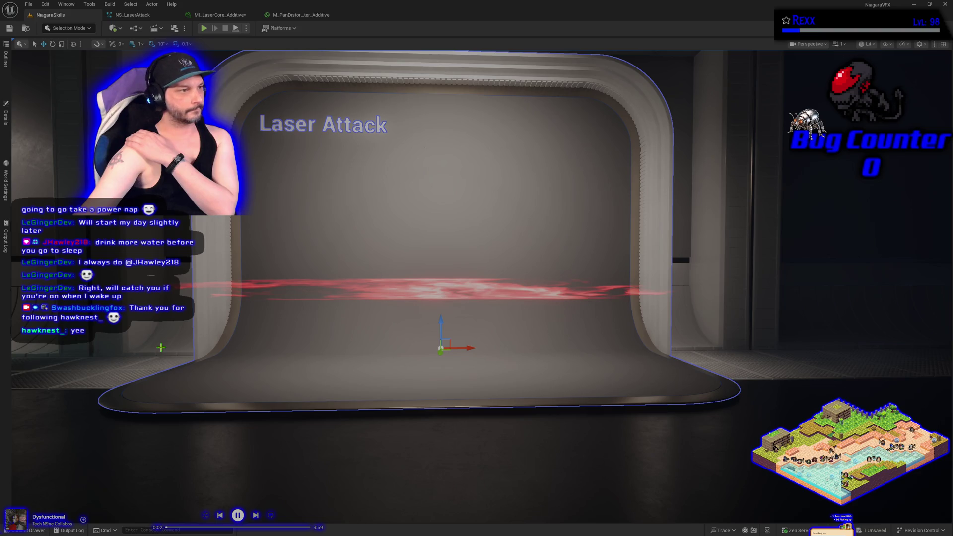
{"action": "left_click", "coordinate": [132, 15]}
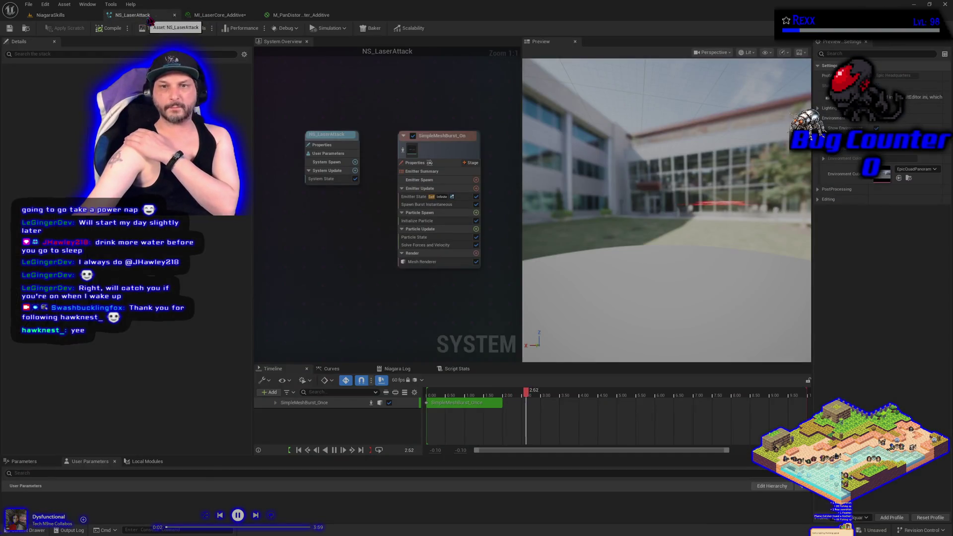
{"action": "left_click", "coordinate": [219, 15]}
{"action": "left_click", "coordinate": [298, 16]}
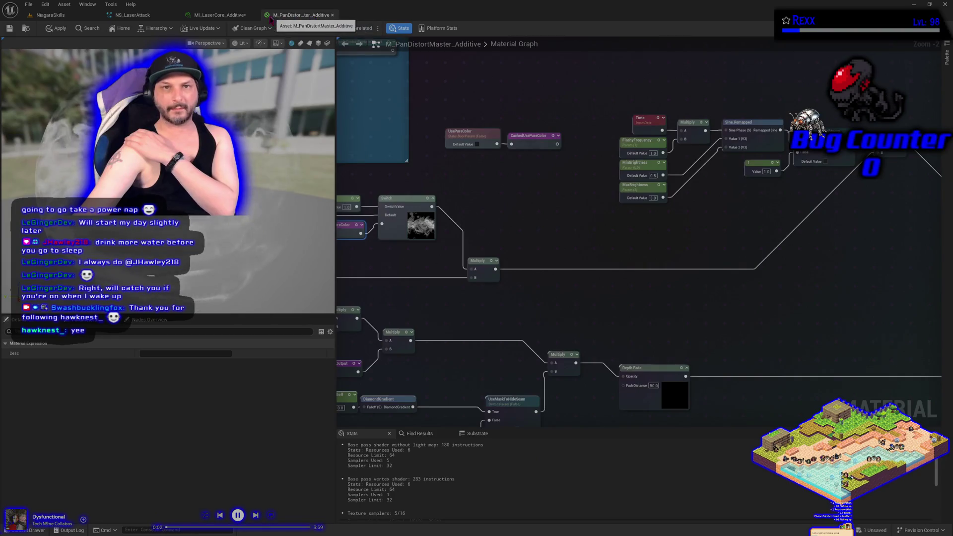
Rewire the upper Switch node's Default input from CachedMainTextureOutput.
{"action": "left_click", "coordinate": [241, 16]}
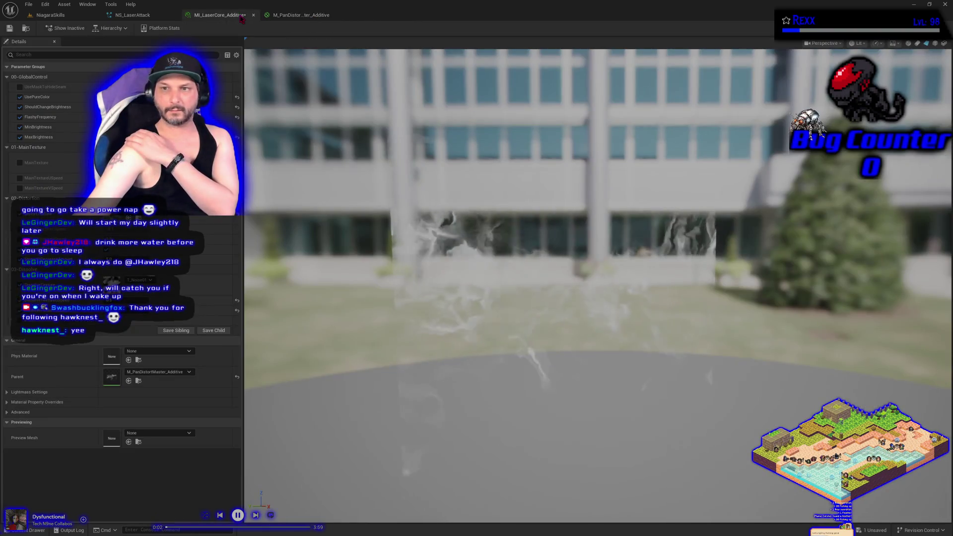
{"action": "left_click", "coordinate": [295, 16]}
{"action": "left_click_drag", "start_coordinate": [287, 208], "coordinate": [463, 239]}
{"action": "left_click", "coordinate": [462, 239]}
{"action": "mouse_move", "coordinate": [616, 342]}
{"action": "left_mouse_down"}
{"action": "mouse_move", "coordinate": [642, 279]}
{"action": "mouse_move", "coordinate": [559, 310]}
{"action": "left_mouse_up"}
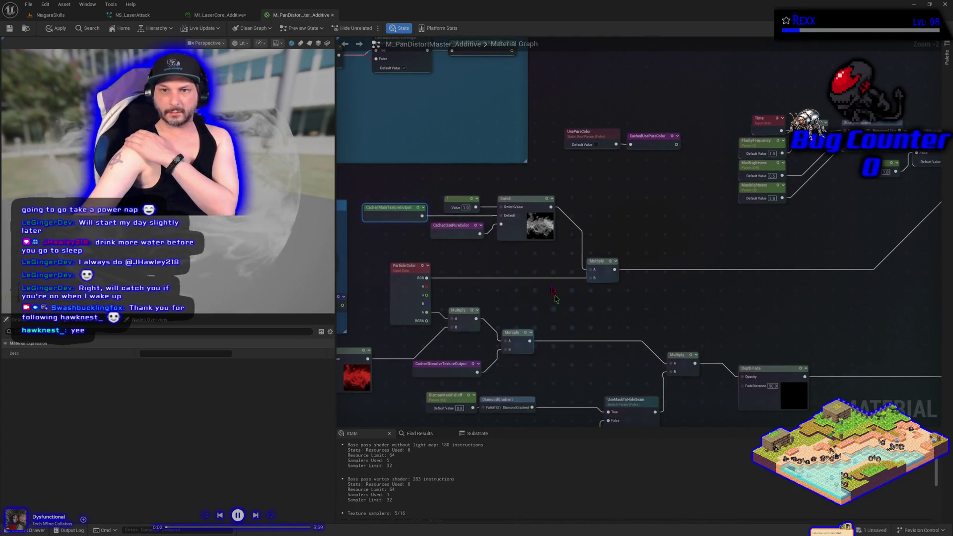
{"action": "left_click_drag", "start_coordinate": [475, 208], "coordinate": [500, 207]}
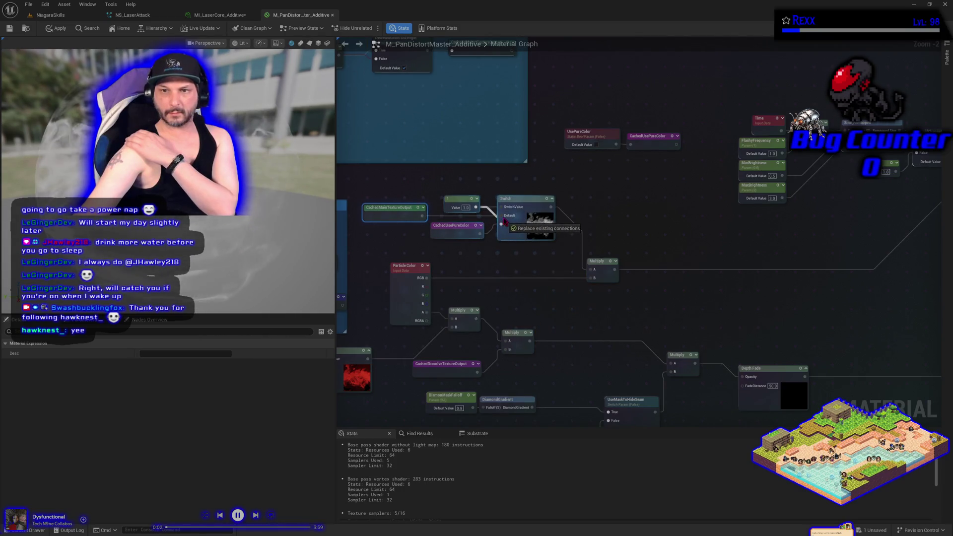
Rewire the lower Switch node's Default input, then go back to the NiagaraSkills level.
{"action": "left_click_drag", "start_coordinate": [524, 322], "coordinate": [599, 232]}
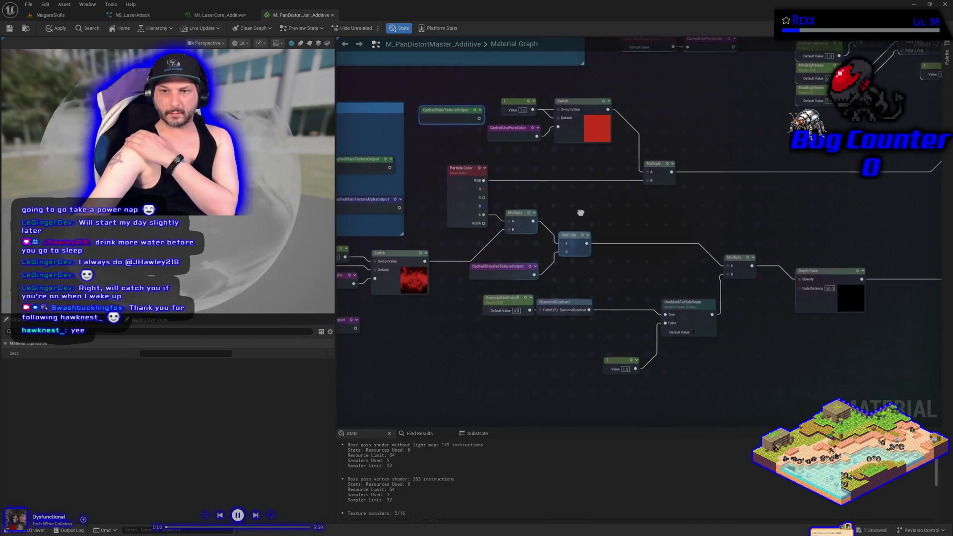
{"action": "left_click_drag", "start_coordinate": [554, 123], "coordinate": [523, 268]}
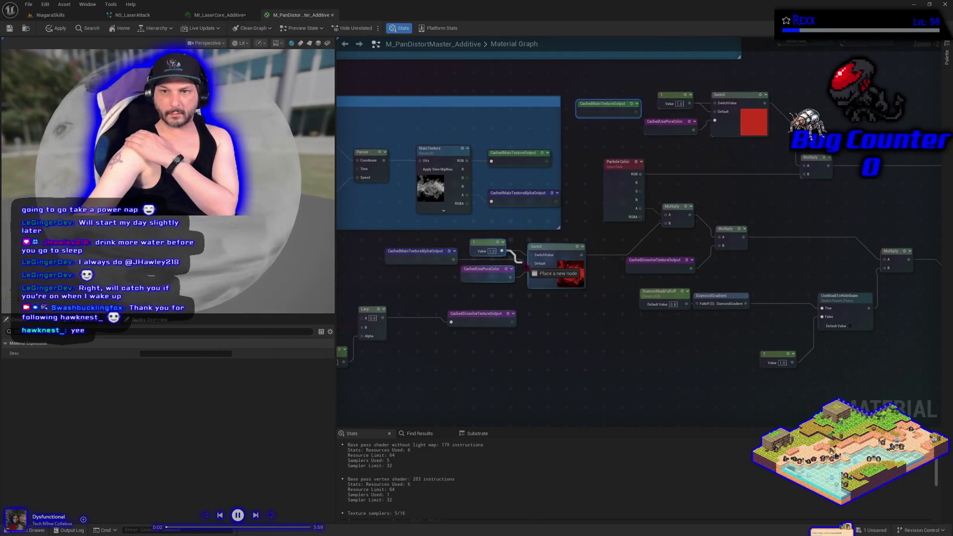
{"action": "left_click", "coordinate": [439, 255]}
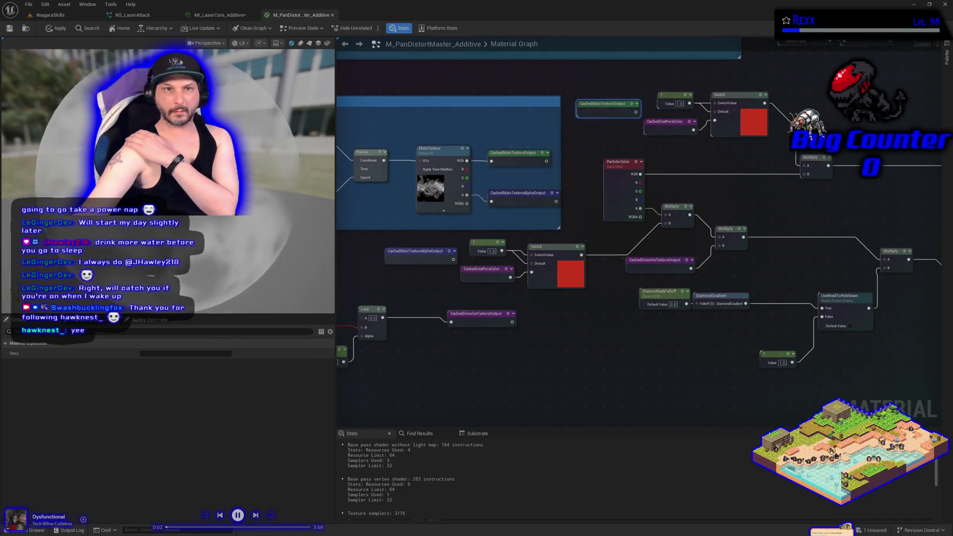
{"action": "left_click", "coordinate": [50, 16]}
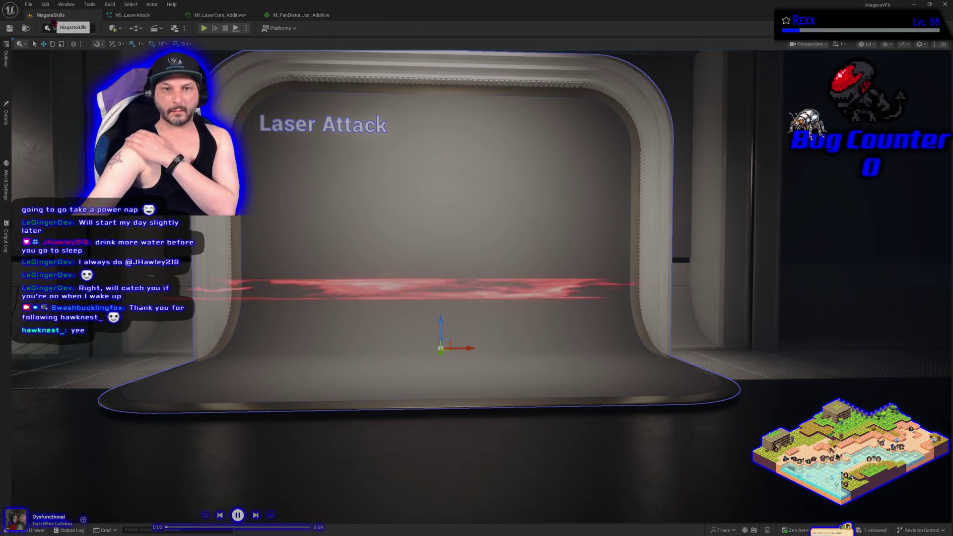
Apply the M_PanDistortMaster_Additive edits and check the instance preview and level laser.
{"action": "left_click", "coordinate": [139, 15]}
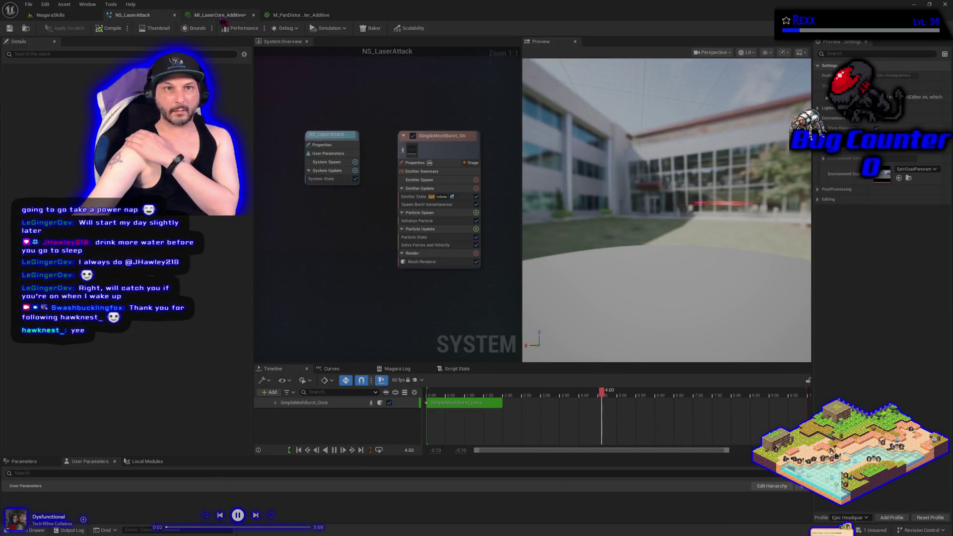
{"action": "left_click", "coordinate": [223, 15]}
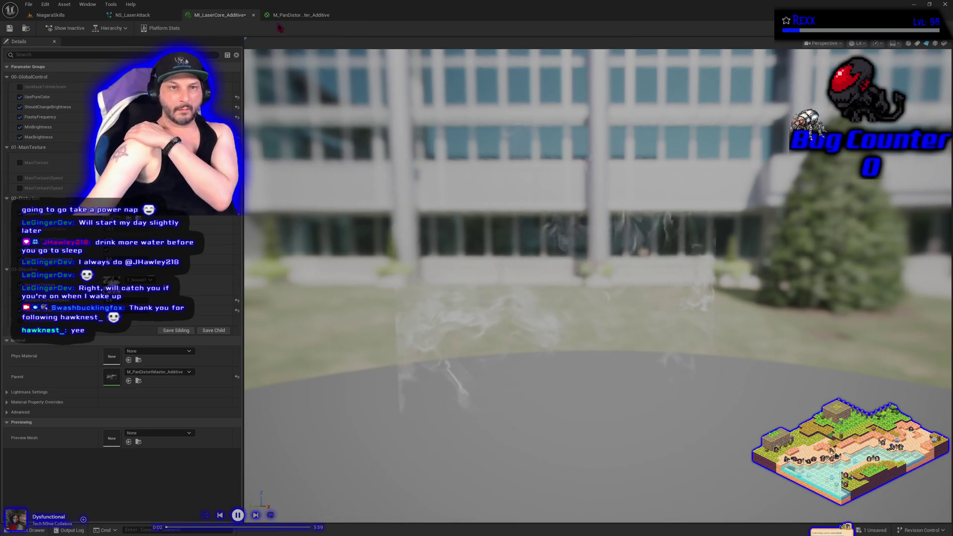
{"action": "left_click", "coordinate": [308, 15]}
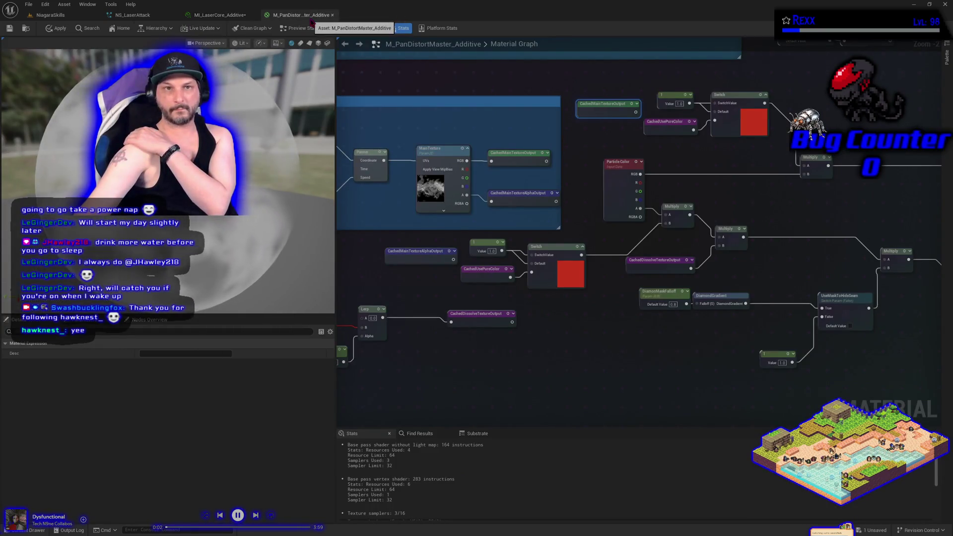
{"action": "left_click", "coordinate": [54, 30]}
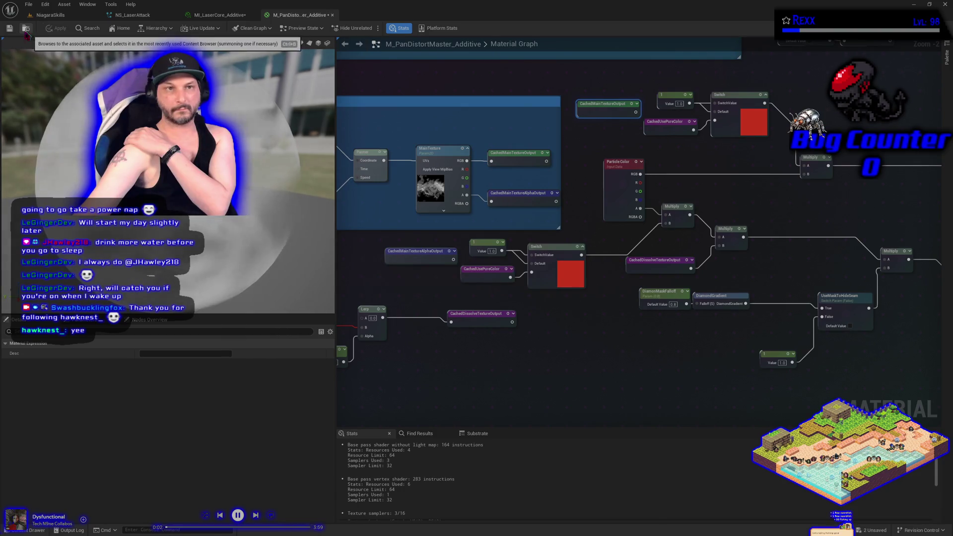
{"action": "left_click", "coordinate": [220, 14]}
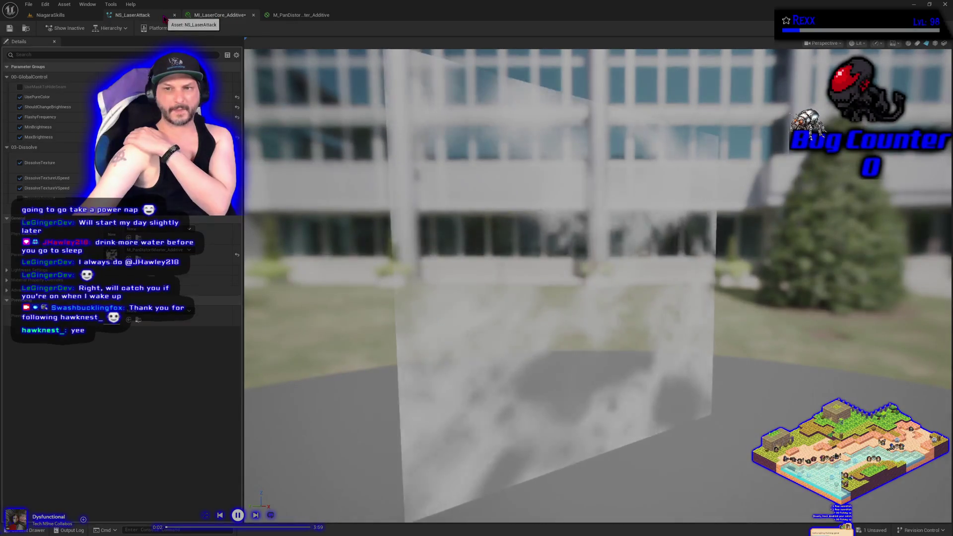
{"action": "left_click", "coordinate": [69, 15]}
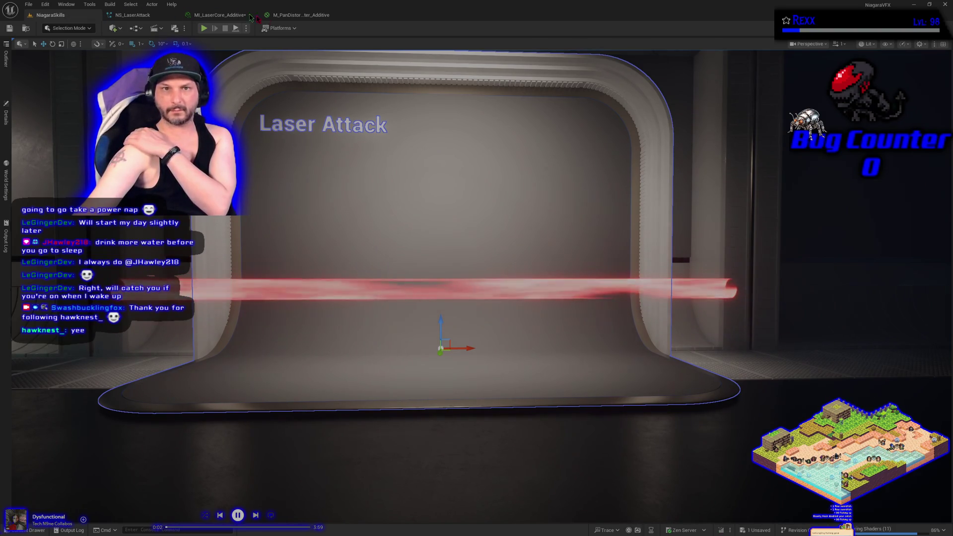
{"action": "left_click", "coordinate": [294, 16]}
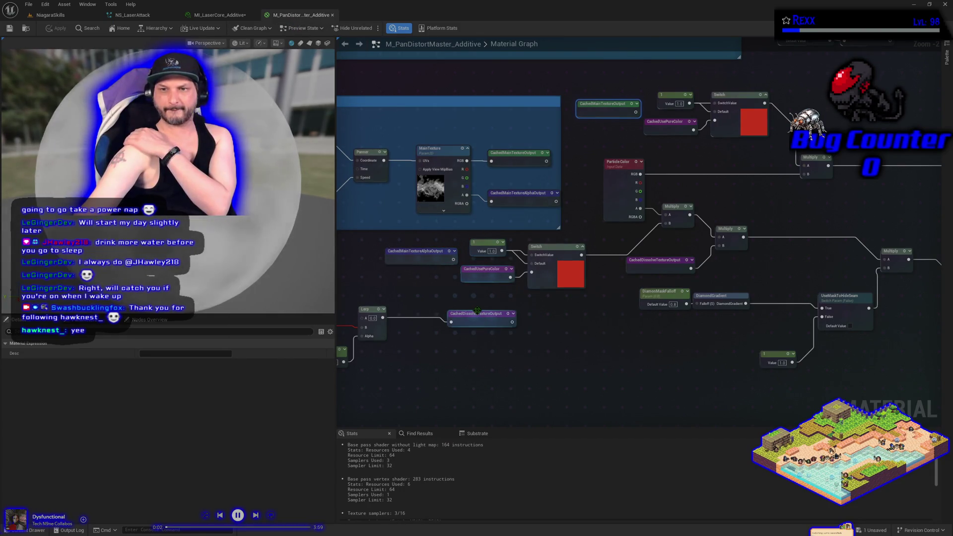
Connect CachedMainTextureAlphaOutput and CachedMainTextureOutput to the lower and upper Switch Default inputs, then apply.
{"action": "left_click_drag", "start_coordinate": [454, 259], "coordinate": [532, 263]}
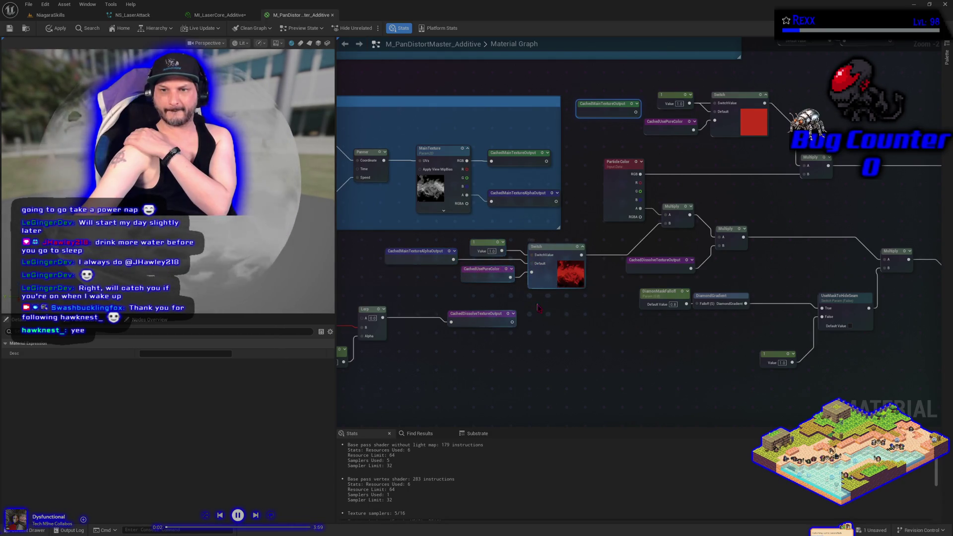
{"action": "left_click_drag", "start_coordinate": [542, 316], "coordinate": [543, 340]}
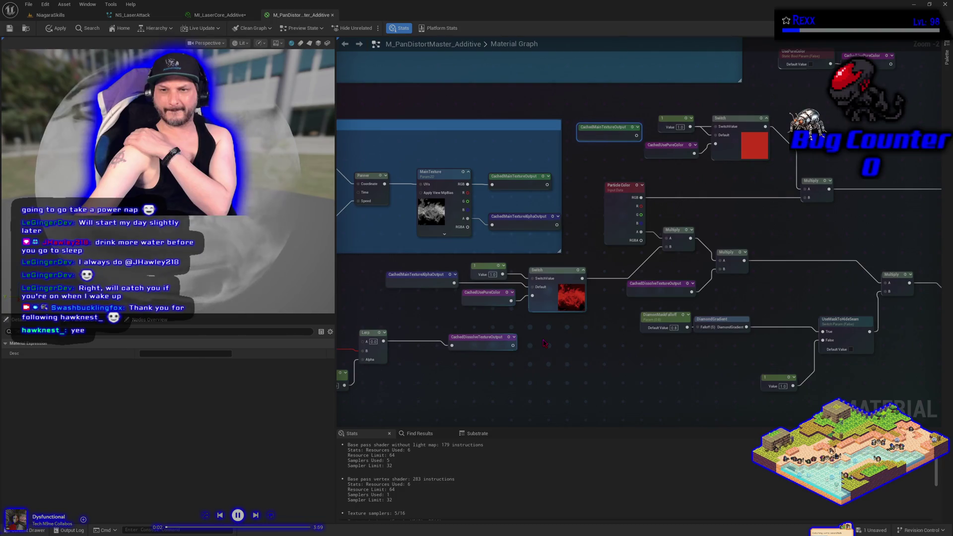
{"action": "left_click_drag", "start_coordinate": [584, 339], "coordinate": [618, 362]}
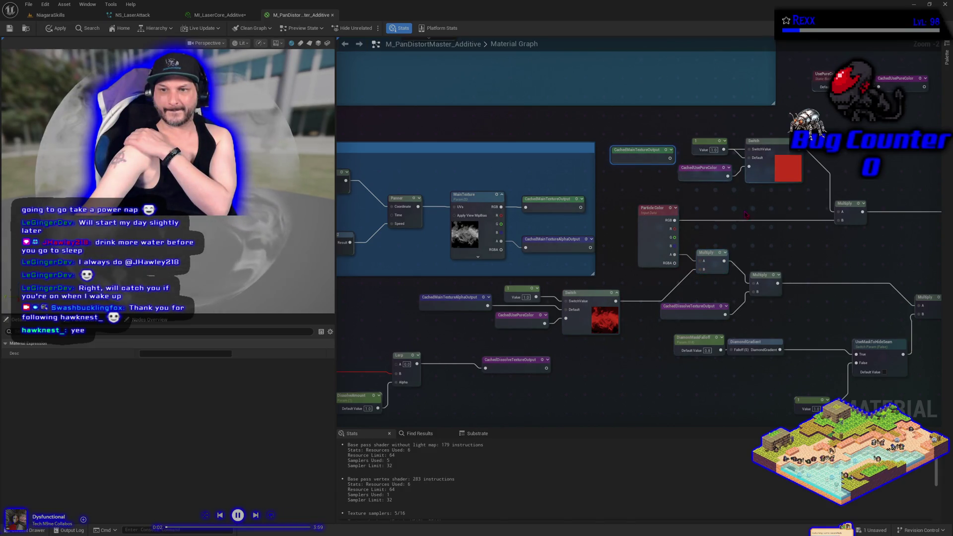
{"action": "mouse_move", "coordinate": [669, 158]}
{"action": "left_mouse_down"}
{"action": "mouse_move", "coordinate": [759, 171]}
{"action": "mouse_move", "coordinate": [755, 165]}
{"action": "left_mouse_up"}
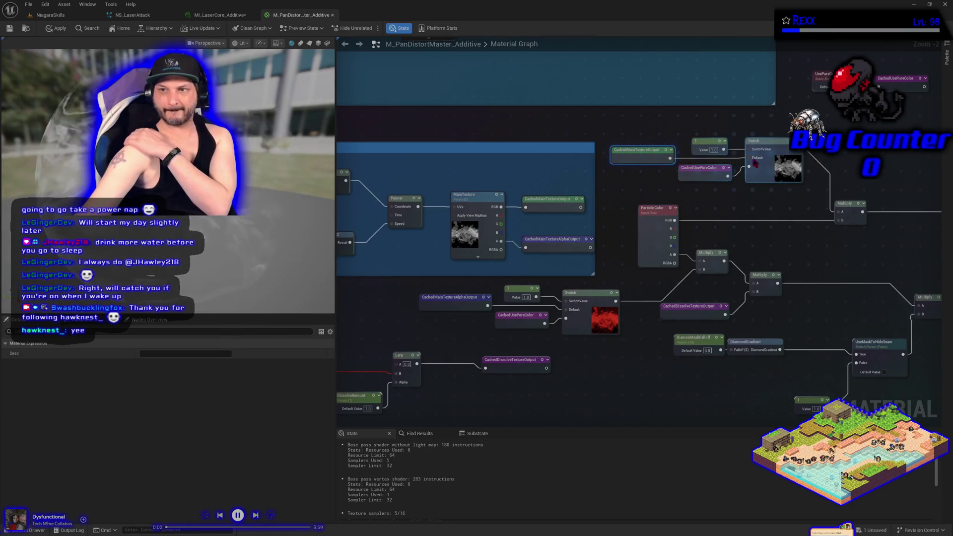
{"action": "left_click", "coordinate": [54, 29]}
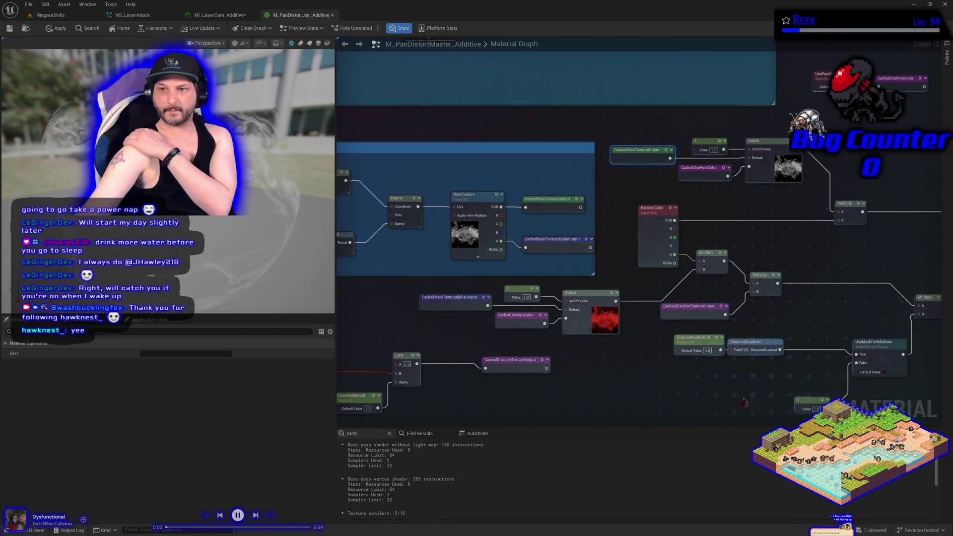
Pan to the upper Switch and Multiply nodes and bring up the node search beside them.
{"action": "left_click_drag", "start_coordinate": [674, 394], "coordinate": [650, 391]}
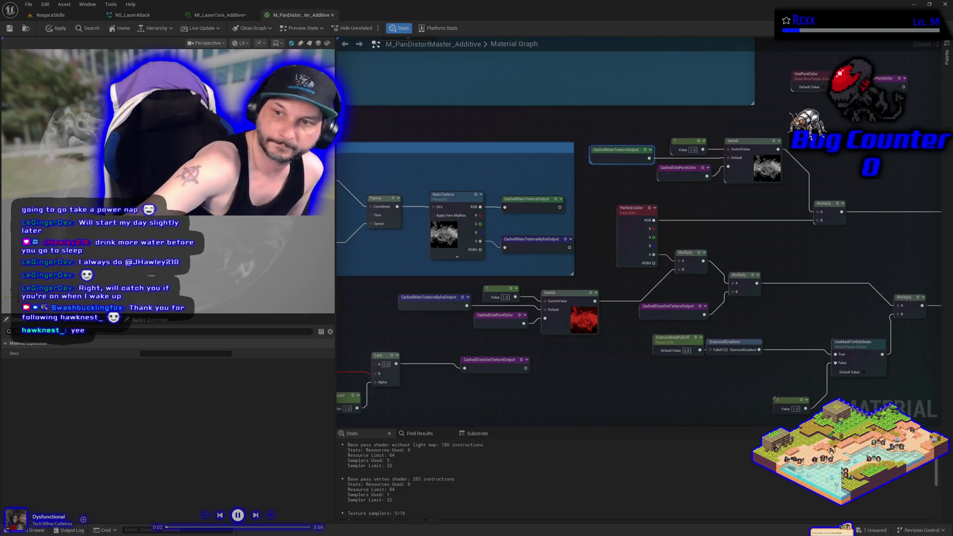
{"action": "mouse_move", "coordinate": [829, 128]}
{"action": "left_mouse_down"}
{"action": "mouse_move", "coordinate": [602, 149]}
{"action": "mouse_move", "coordinate": [506, 171]}
{"action": "mouse_move", "coordinate": [737, 132]}
{"action": "mouse_move", "coordinate": [794, 184]}
{"action": "mouse_move", "coordinate": [877, 128]}
{"action": "left_mouse_up"}
{"action": "left_click_drag", "start_coordinate": [816, 185], "coordinate": [563, 222]}
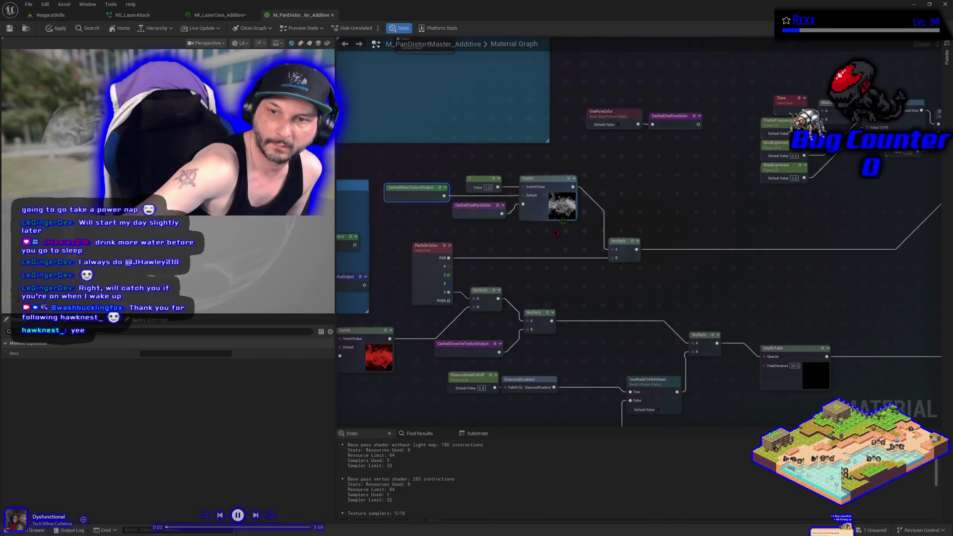
{"action": "scroll", "coordinate": [509, 263], "scroll_direction": "up", "scroll_amount": 2}
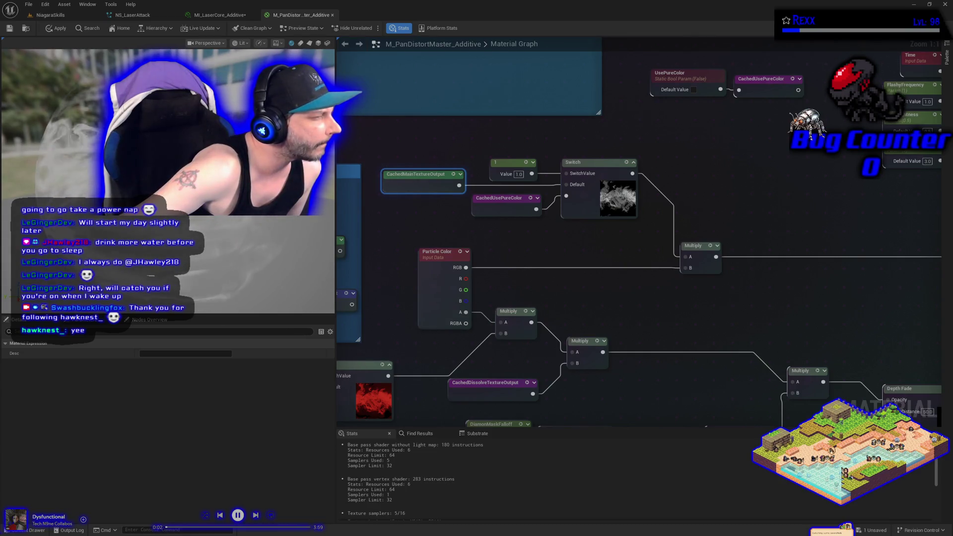
{"action": "right_click", "coordinate": [718, 164]}
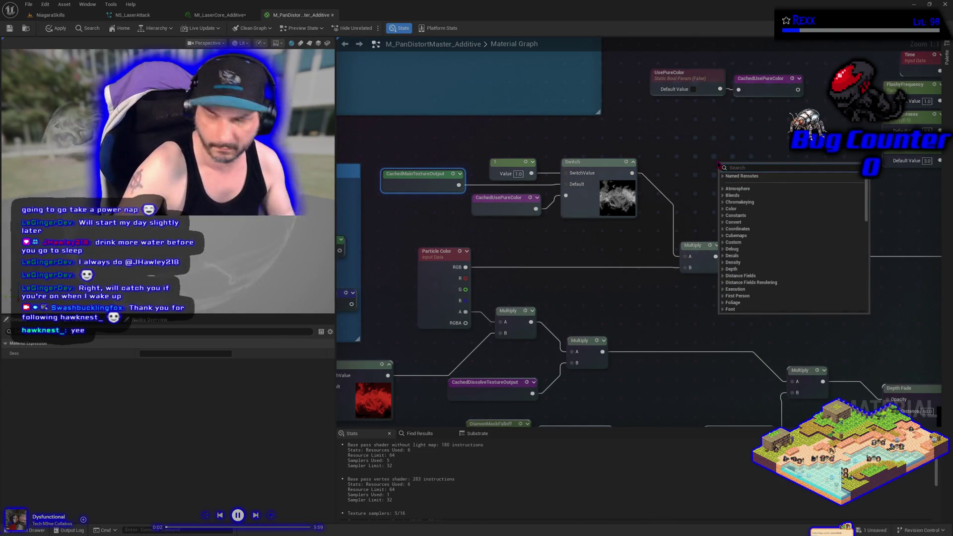
Search 'switch' and place a Static Switch node beside the upper texture Switch.
{"action": "type", "text": "switch"}
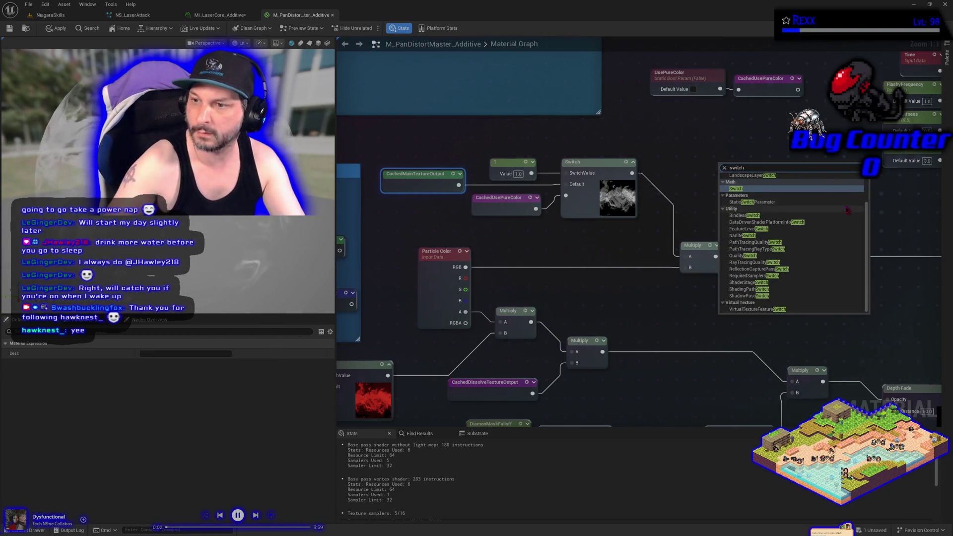
{"action": "scroll", "coordinate": [823, 264], "scroll_direction": "up", "scroll_amount": 3}
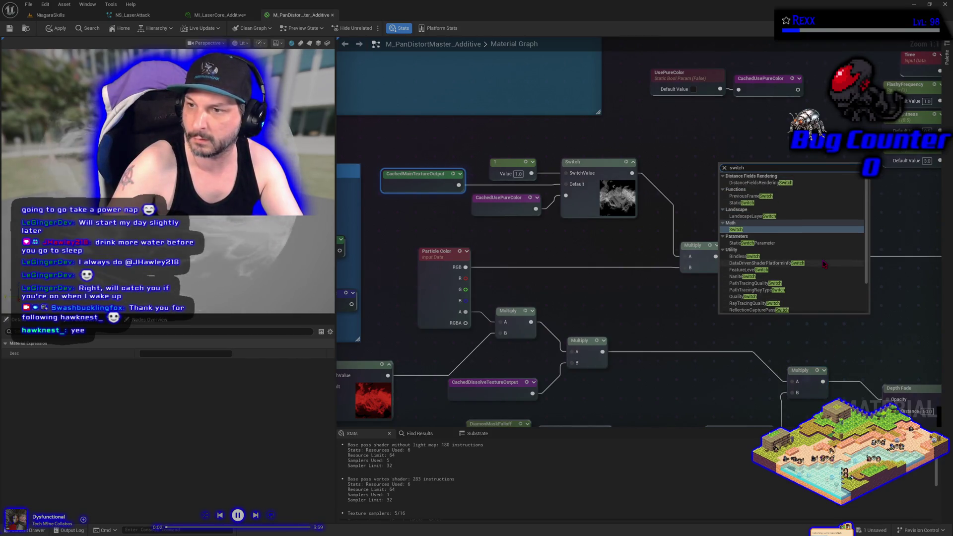
{"action": "key", "text": "Escape"}
{"action": "left_click", "coordinate": [753, 208]}
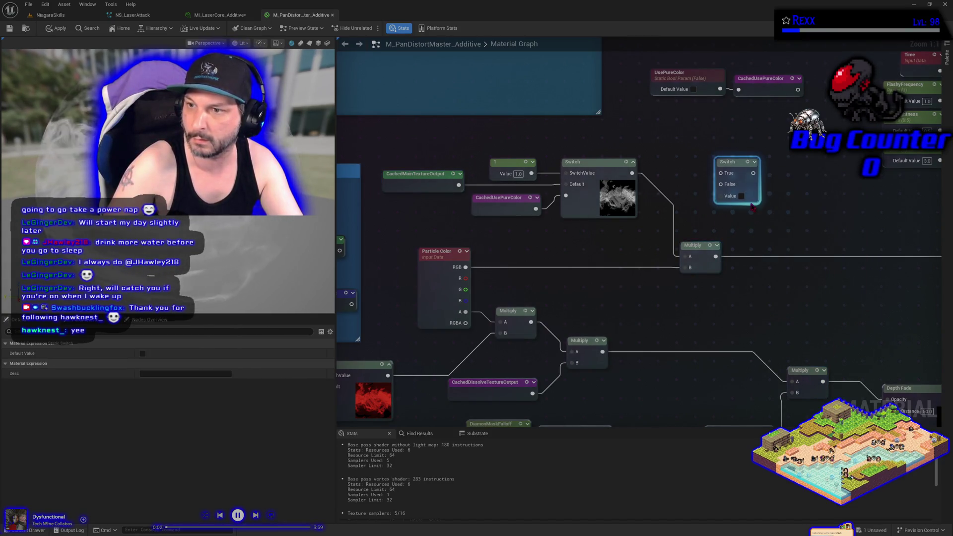
{"action": "left_click_drag", "start_coordinate": [727, 164], "coordinate": [665, 170]}
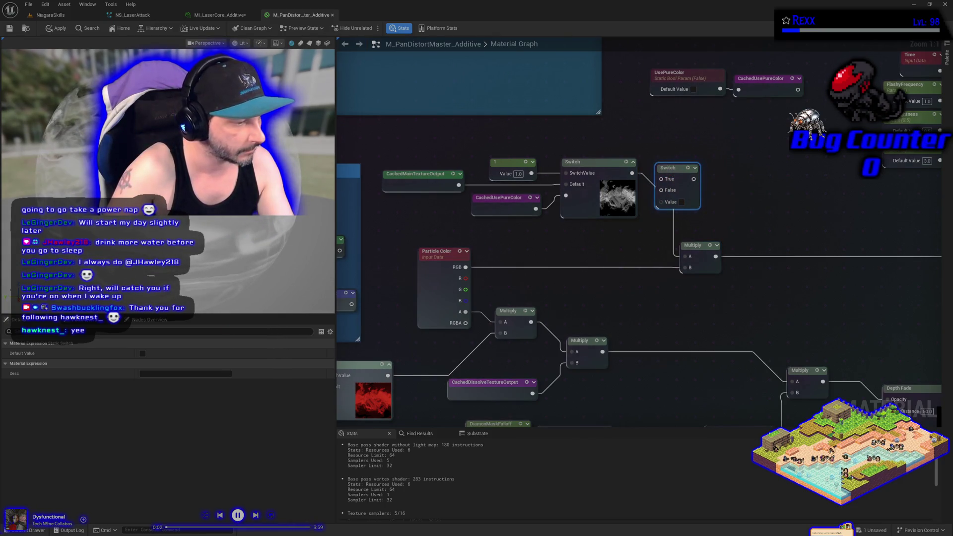
Skip three music tracks, test-wire the Static Switch into the Multiply, save, then undo that link.
{"action": "left_click", "coordinate": [257, 516]}
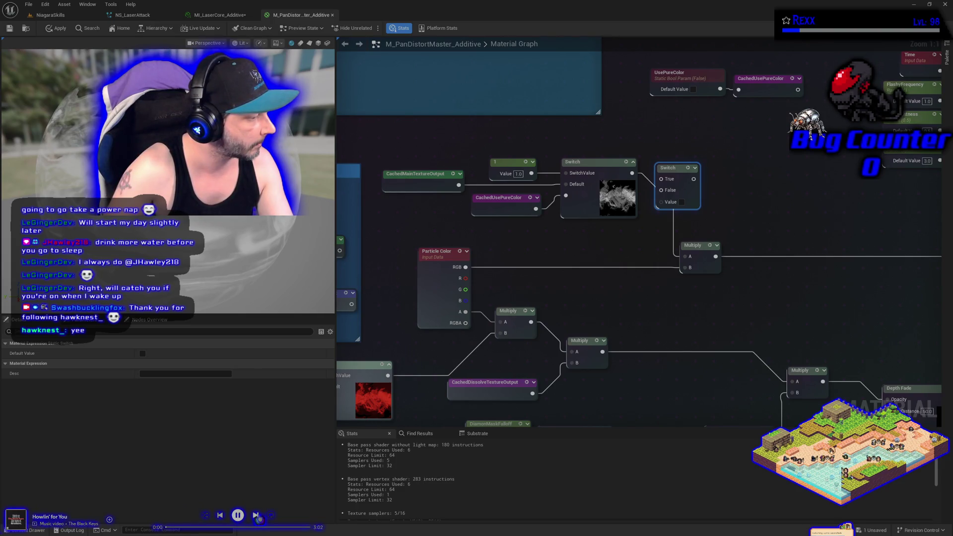
{"action": "left_click", "coordinate": [257, 516]}
{"action": "left_click", "coordinate": [257, 516]}
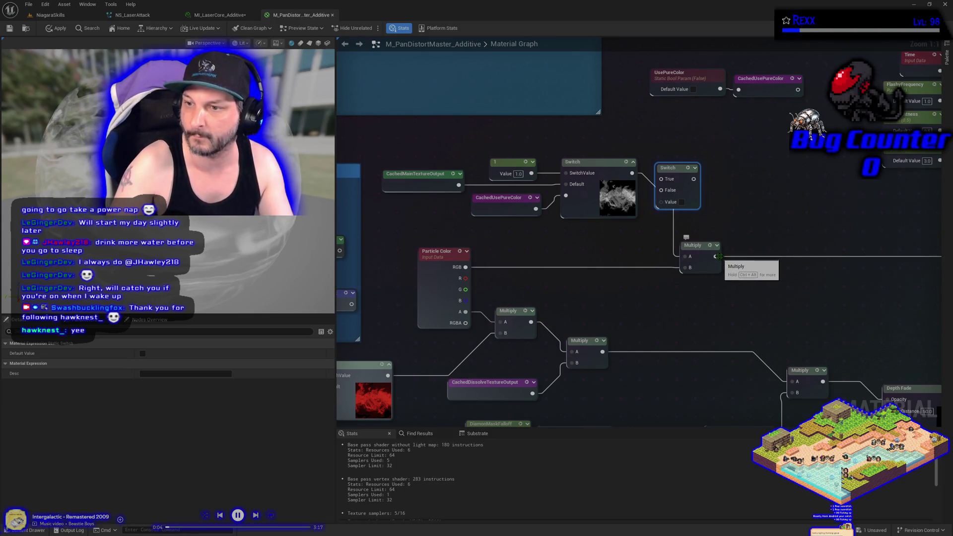
{"action": "left_click_drag", "start_coordinate": [715, 256], "coordinate": [693, 179]}
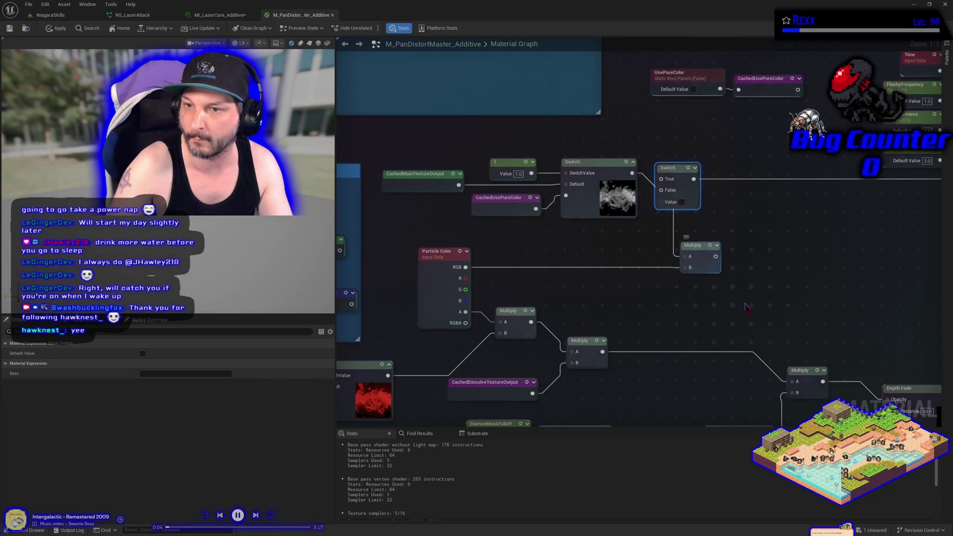
{"action": "key", "text": "ctrl+s"}
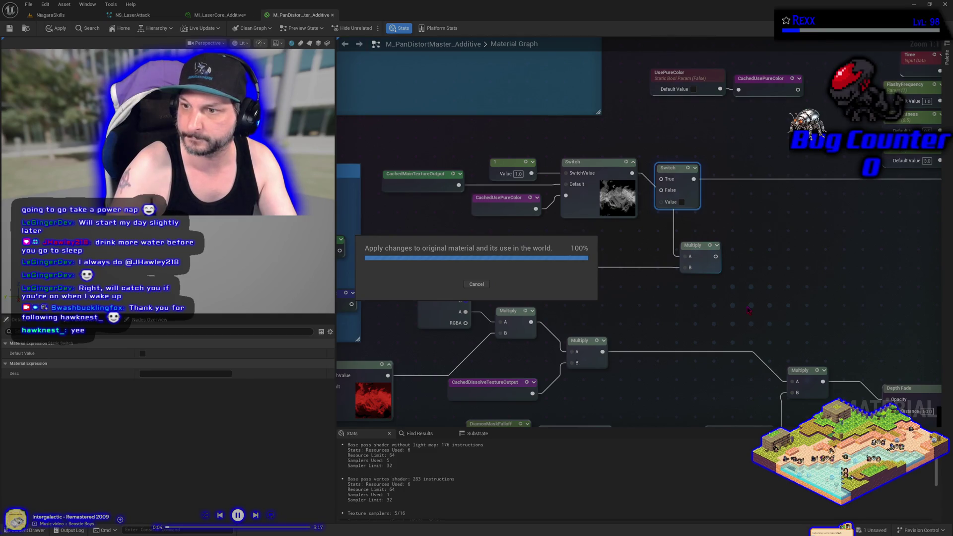
{"action": "key", "text": "ctrl+z"}
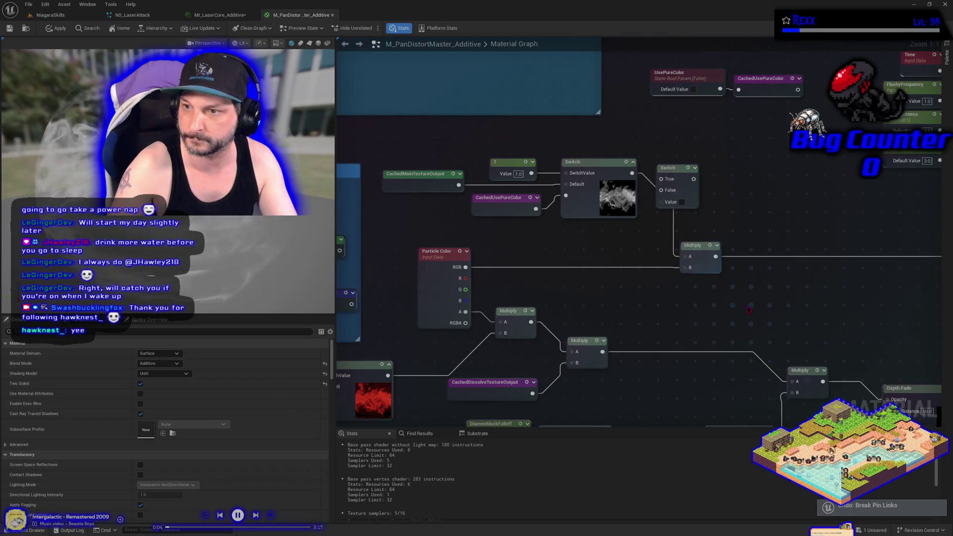
Move CachedMainTextureOutput and CachedUsePureColor wires onto the Static Switch and delete the old upper Switch.
{"action": "key", "text": "ctrl+z"}
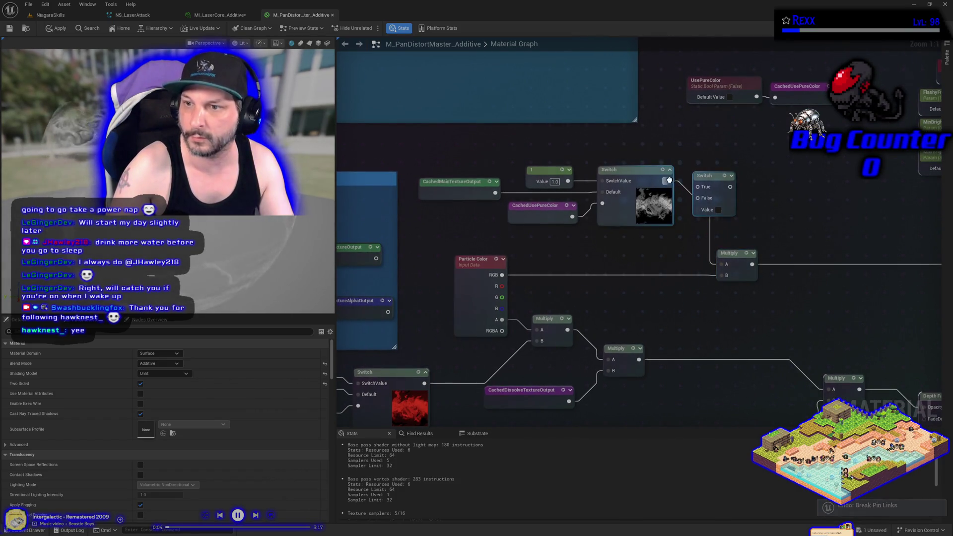
{"action": "mouse_move", "coordinate": [731, 187]}
{"action": "left_mouse_down"}
{"action": "mouse_move", "coordinate": [753, 198]}
{"action": "mouse_move", "coordinate": [730, 187]}
{"action": "left_mouse_up"}
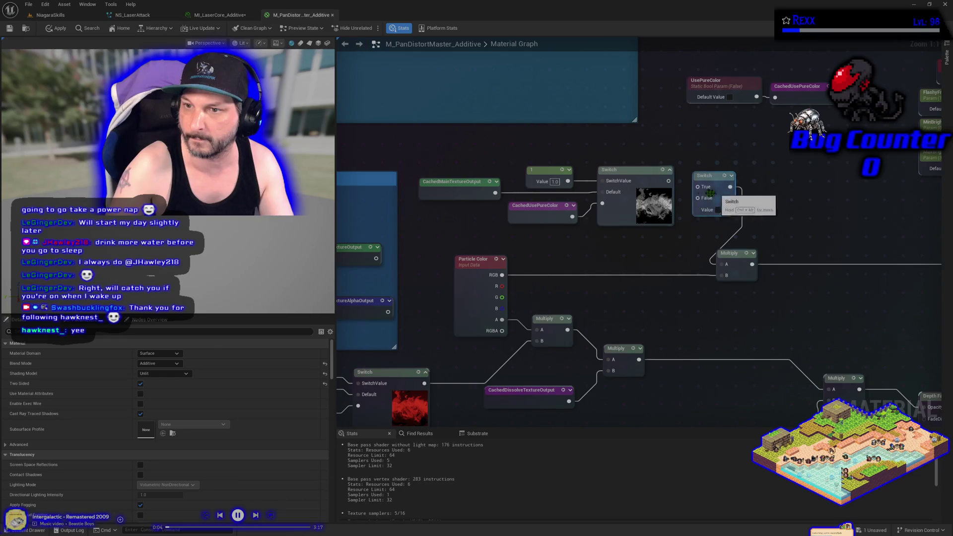
{"action": "mouse_move", "coordinate": [605, 205]}
{"action": "left_mouse_down"}
{"action": "mouse_move", "coordinate": [714, 222]}
{"action": "mouse_move", "coordinate": [707, 210]}
{"action": "left_mouse_up"}
{"action": "mouse_move", "coordinate": [602, 192]}
{"action": "left_mouse_down"}
{"action": "mouse_move", "coordinate": [717, 207]}
{"action": "mouse_move", "coordinate": [708, 206]}
{"action": "left_mouse_up"}
{"action": "left_click_drag", "start_coordinate": [600, 181], "coordinate": [700, 199]}
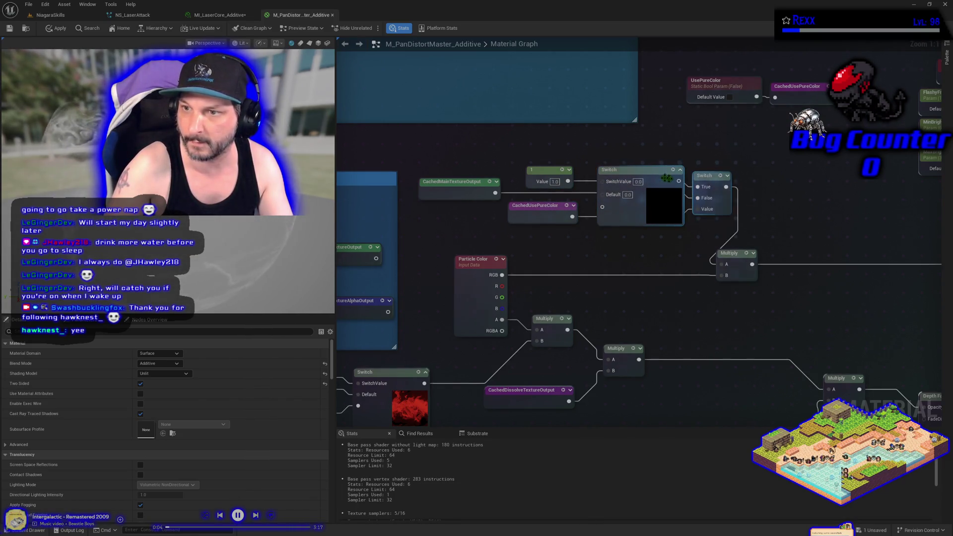
{"action": "left_click", "coordinate": [665, 213]}
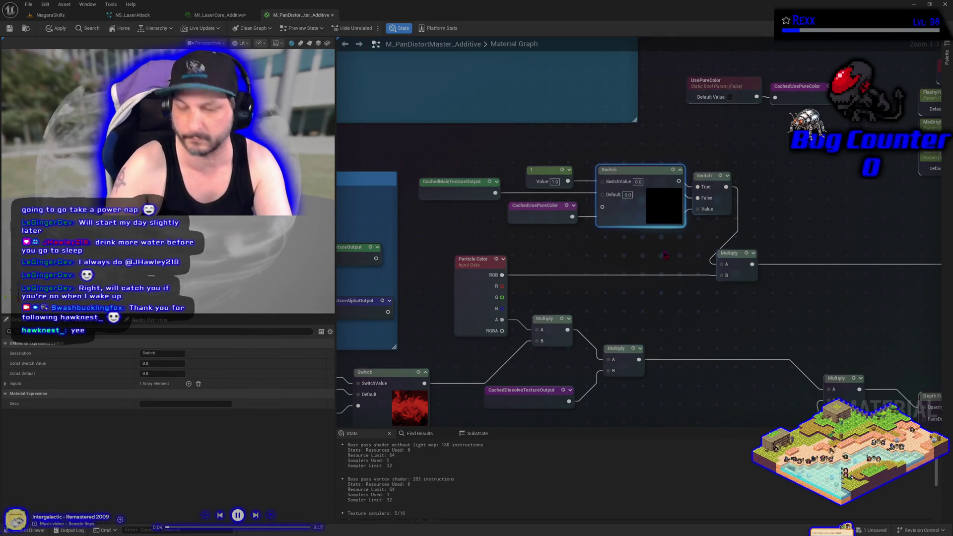
{"action": "key", "text": "Delete"}
{"action": "left_click_drag", "start_coordinate": [658, 255], "coordinate": [729, 200]}
{"action": "left_click", "coordinate": [768, 145]}
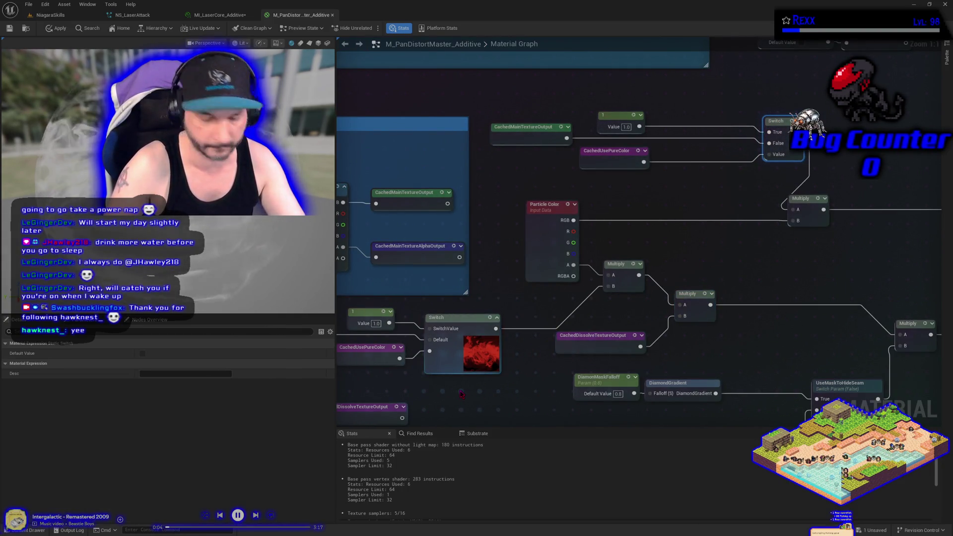
Duplicate the Static Switch, wire texture and CachedUsePureColor into it, delete the lower Switch, apply and save.
{"action": "key", "text": "ctrl+d"}
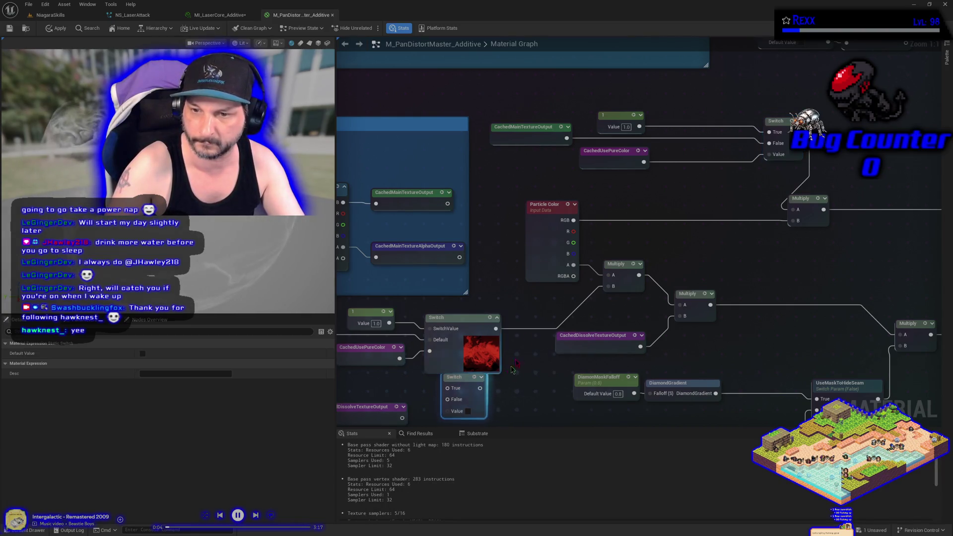
{"action": "left_click_drag", "start_coordinate": [496, 328], "coordinate": [480, 389]}
{"action": "mouse_move", "coordinate": [428, 351]}
{"action": "left_mouse_down"}
{"action": "mouse_move", "coordinate": [446, 416]}
{"action": "mouse_move", "coordinate": [430, 343]}
{"action": "mouse_move", "coordinate": [433, 392]}
{"action": "mouse_move", "coordinate": [456, 379]}
{"action": "left_mouse_up"}
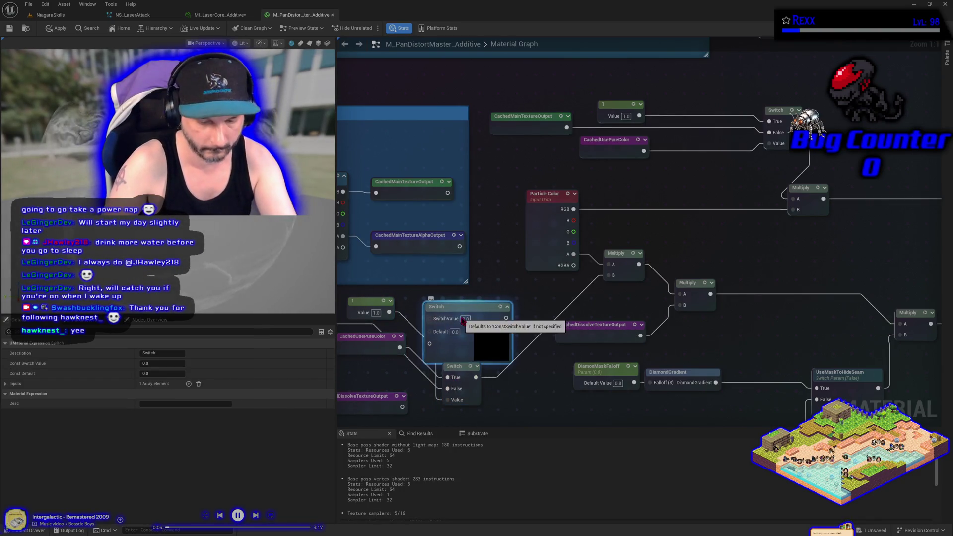
{"action": "key", "text": "Delete"}
{"action": "left_click_drag", "start_coordinate": [455, 366], "coordinate": [457, 315]}
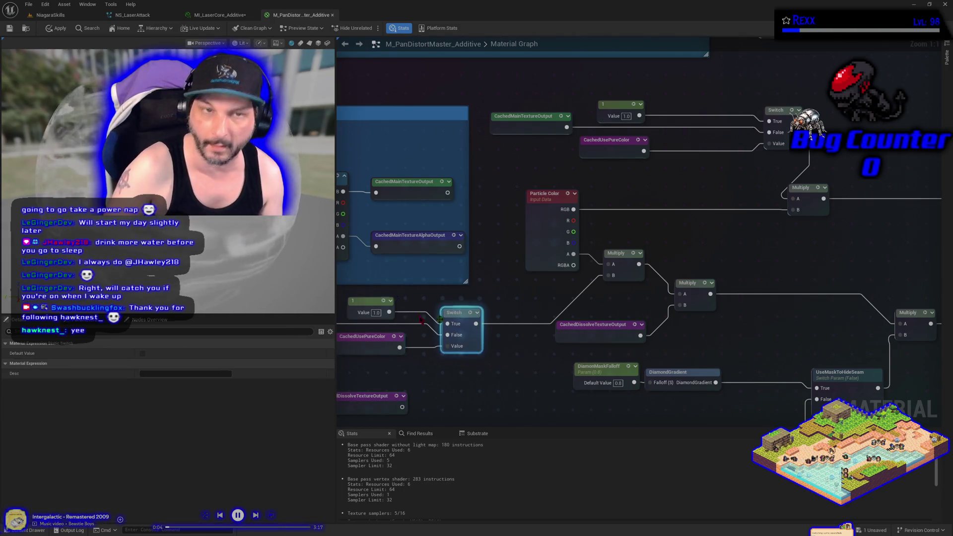
{"action": "left_click", "coordinate": [58, 29]}
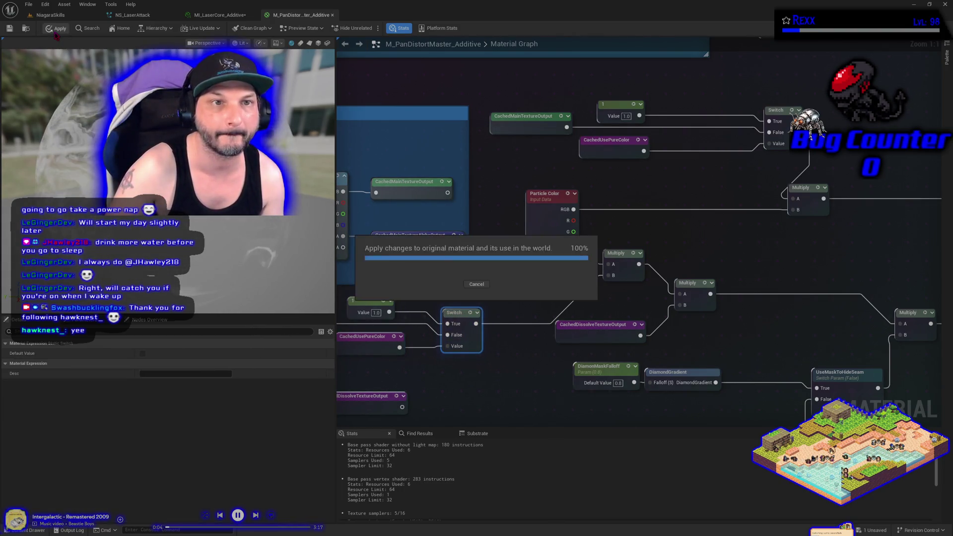
{"action": "key", "text": "ctrl+s"}
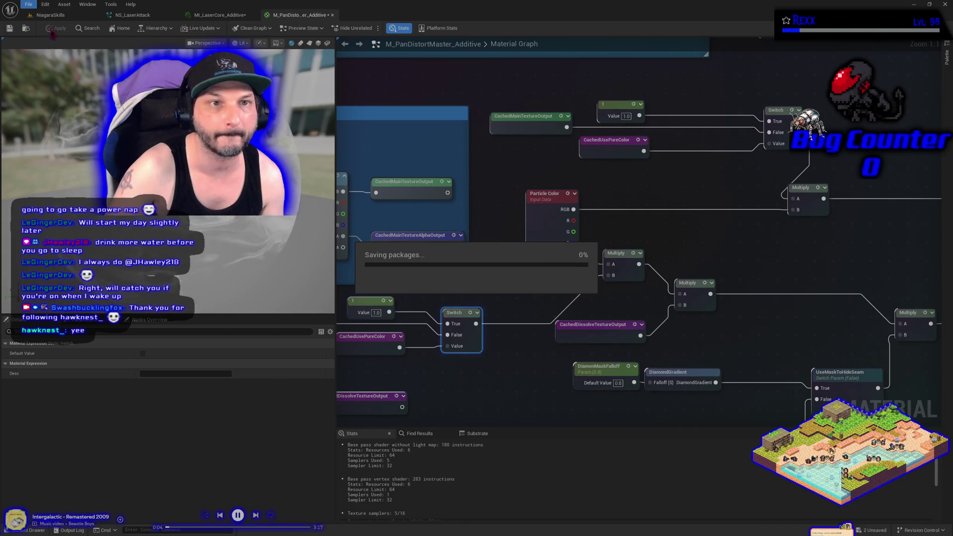
Compare the red laser beam in the NiagaraSkills level against the updated material graph.
{"action": "left_click", "coordinate": [50, 15]}
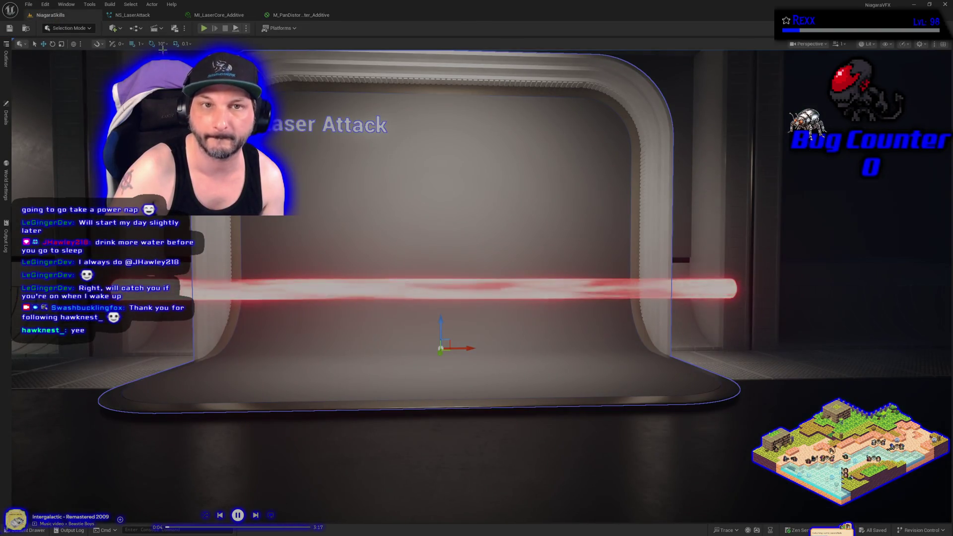
{"action": "left_click", "coordinate": [302, 15]}
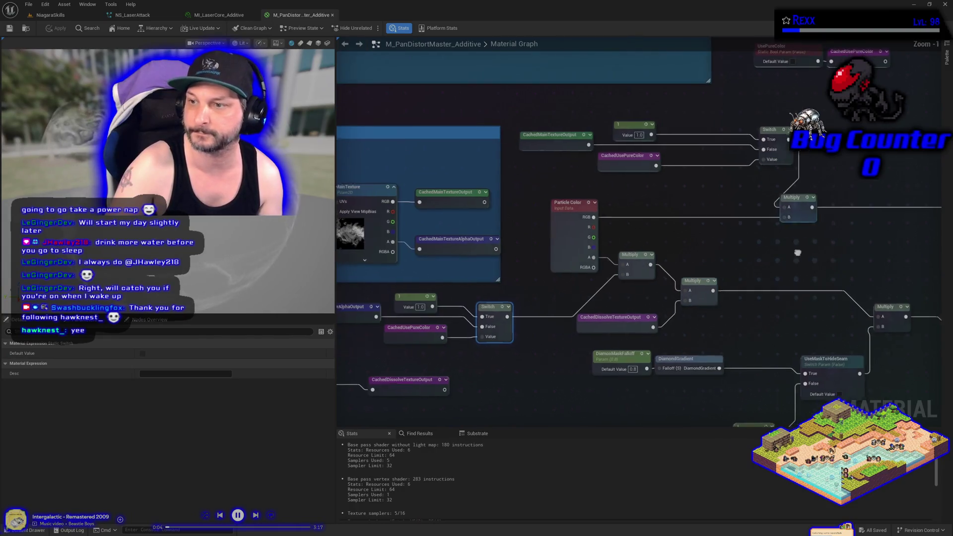
{"action": "left_click", "coordinate": [51, 15]}
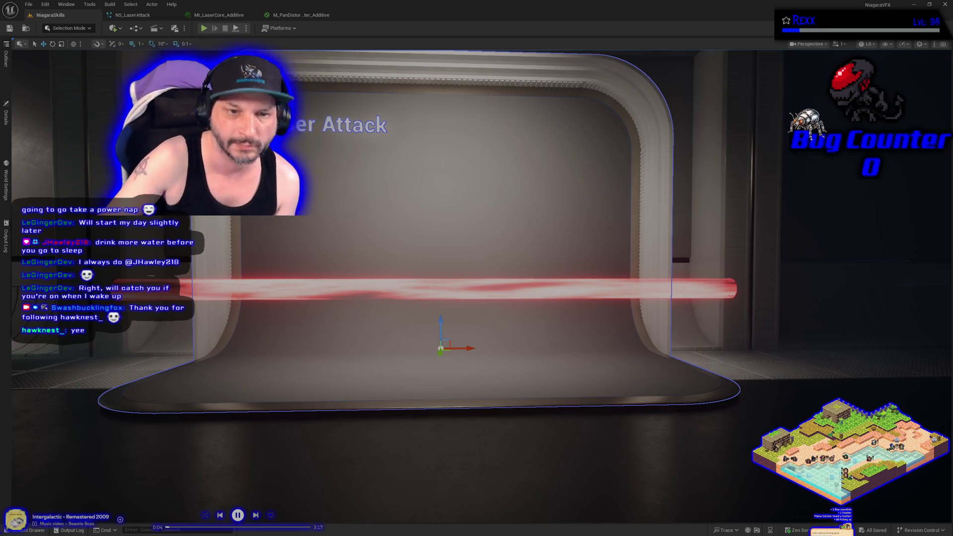
Play the 'Real Genius – Jerry's House of Popcorn (1985)' YouTube clip full screen.
{"action": "left_click_drag", "start_coordinate": [396, 386], "coordinate": [396, 386]}
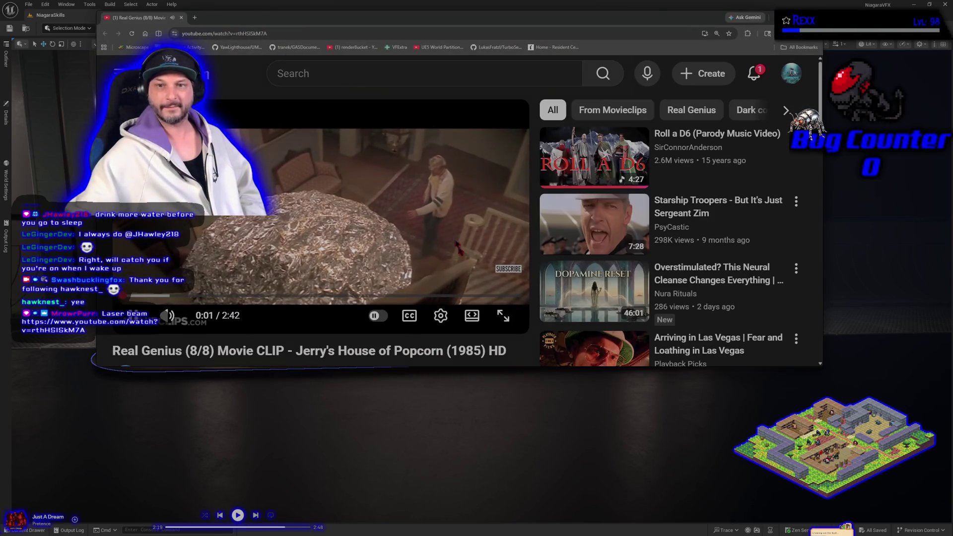
{"action": "left_click", "coordinate": [502, 315]}
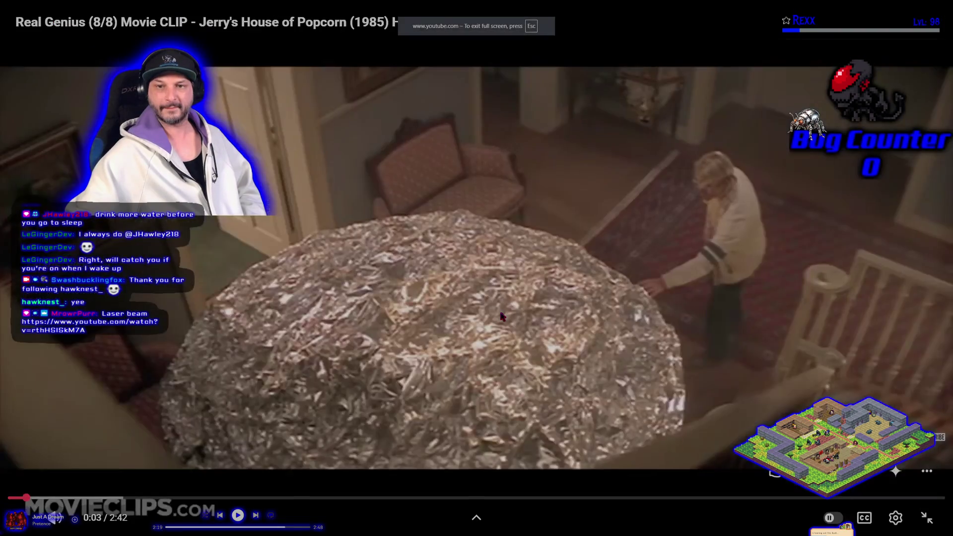